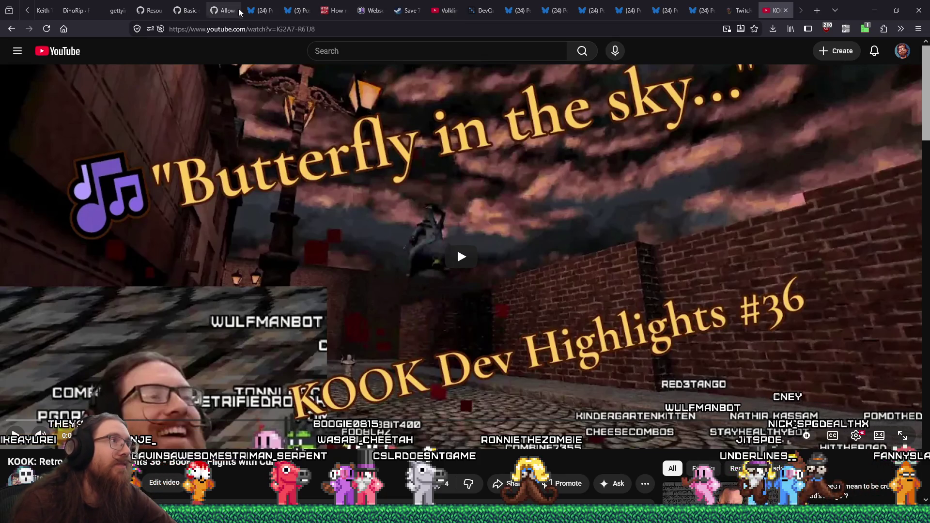
- Close the Getty Images pipe-valve photo tab in Firefox
{"action": "left_click", "coordinate": [116, 11]}
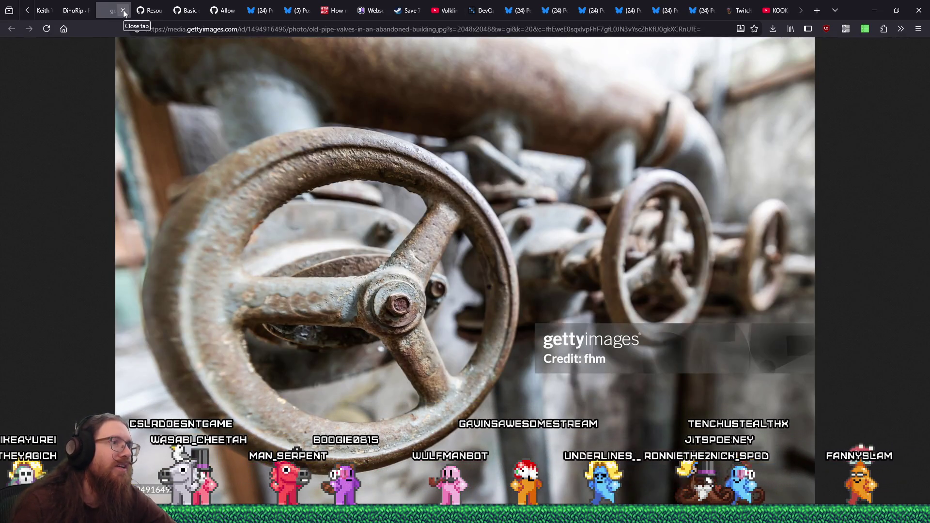
{"action": "left_click", "coordinate": [123, 11]}
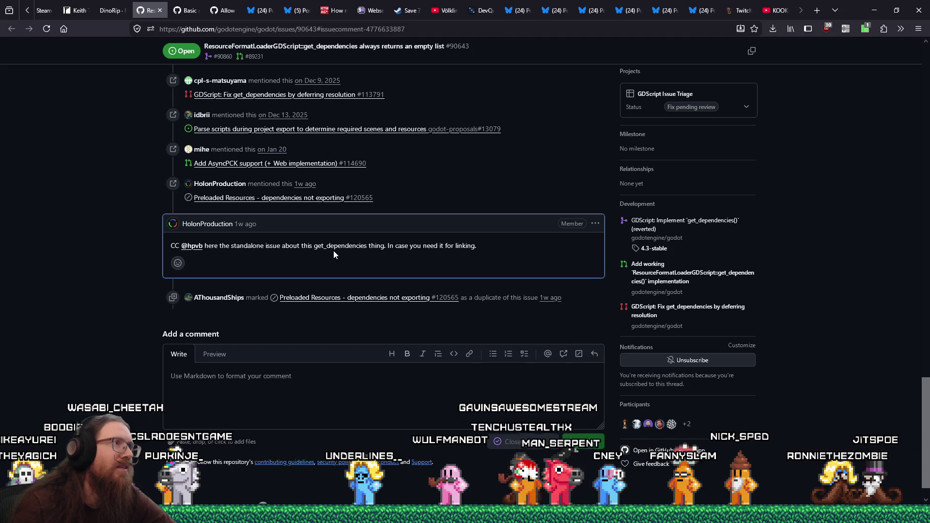
- Read through GitHub issue #90643 on get_dependencies returning an empty list, then close it
{"action": "left_click_drag", "start_coordinate": [928, 441], "coordinate": [929, 59]}
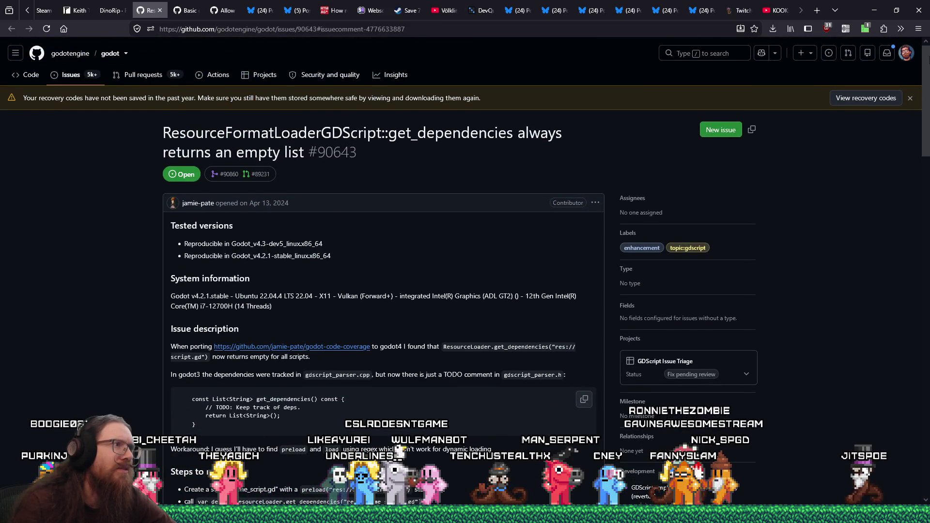
{"action": "mouse_move", "coordinate": [926, 91]}
{"action": "left_mouse_down"}
{"action": "mouse_move", "coordinate": [920, 212]}
{"action": "mouse_move", "coordinate": [905, 270]}
{"action": "mouse_move", "coordinate": [923, 150]}
{"action": "mouse_move", "coordinate": [903, 240]}
{"action": "left_mouse_up"}
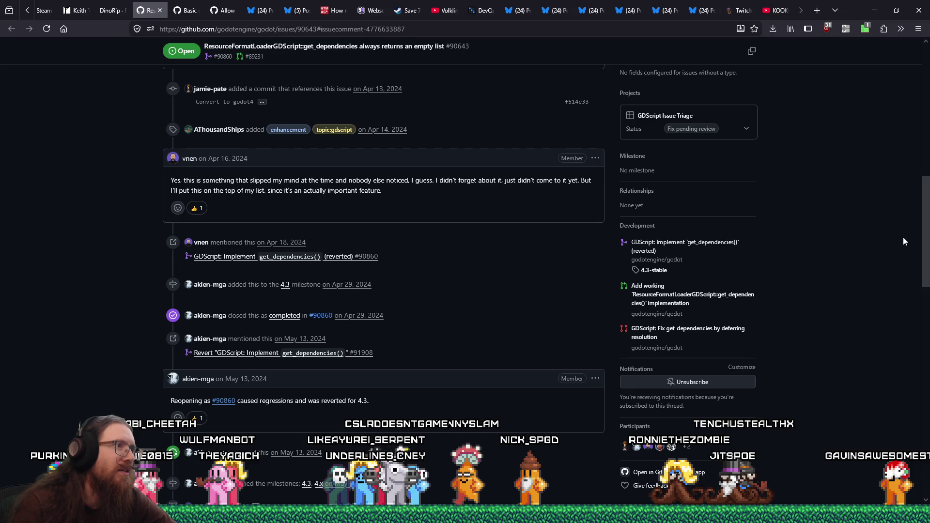
{"action": "mouse_move", "coordinate": [904, 242]}
{"action": "left_mouse_down"}
{"action": "mouse_move", "coordinate": [873, 383]}
{"action": "mouse_move", "coordinate": [889, 365]}
{"action": "mouse_move", "coordinate": [891, 393]}
{"action": "left_mouse_up"}
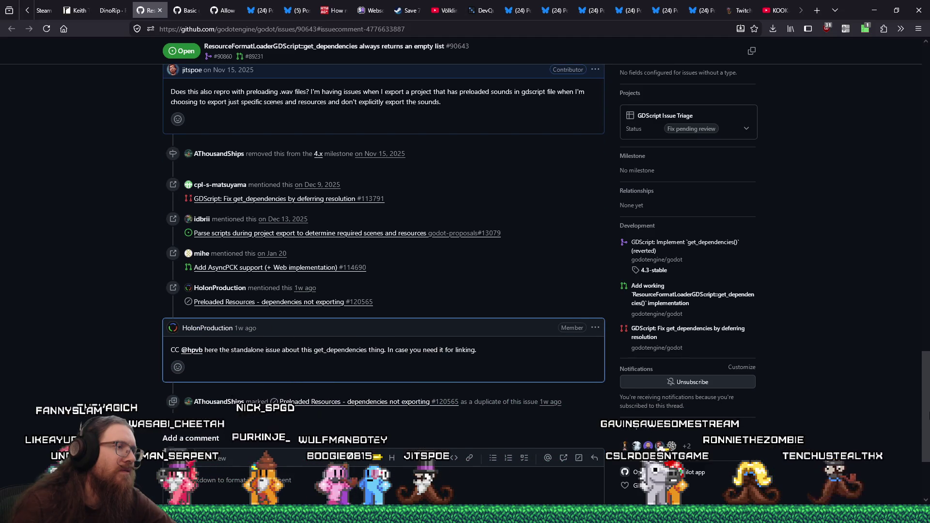
{"action": "scroll", "coordinate": [384, 281], "scroll_direction": "up", "scroll_amount": 3}
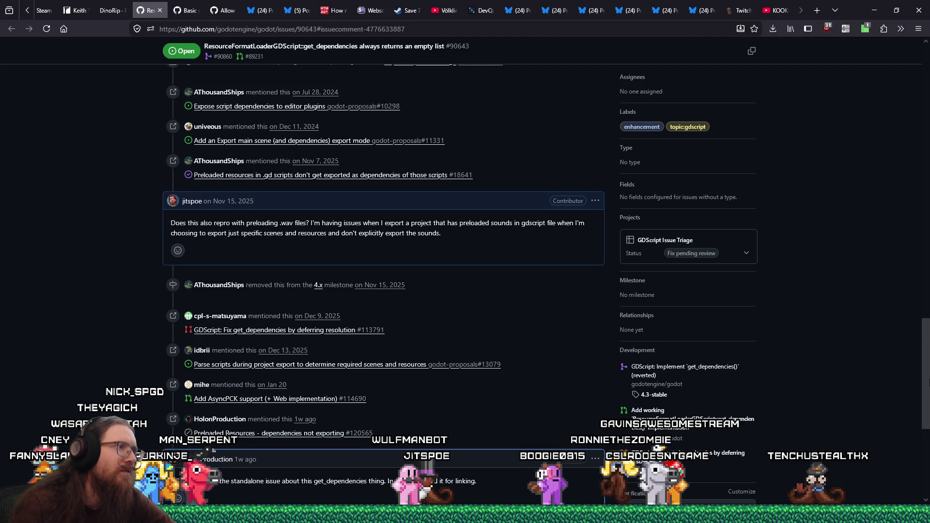
{"action": "scroll", "coordinate": [384, 281], "scroll_direction": "up", "scroll_amount": 1}
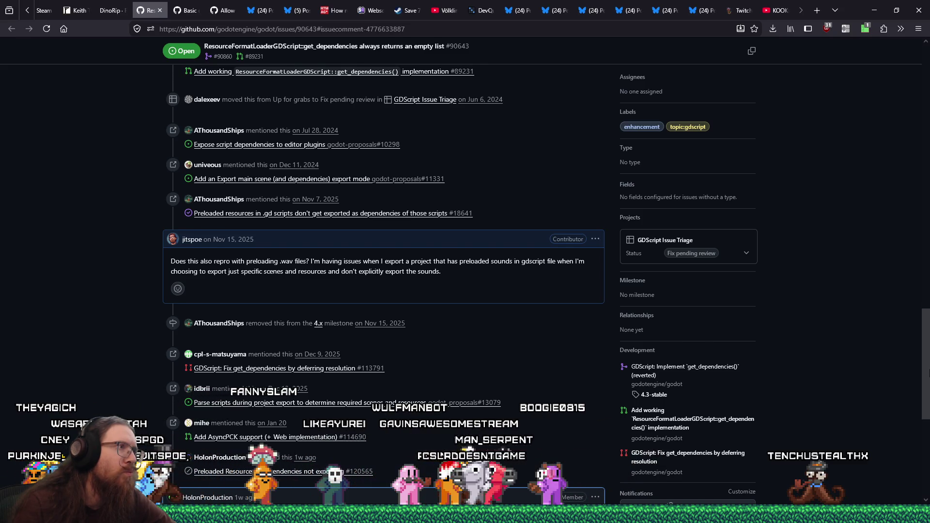
{"action": "scroll", "coordinate": [384, 281], "scroll_direction": "up", "scroll_amount": 15}
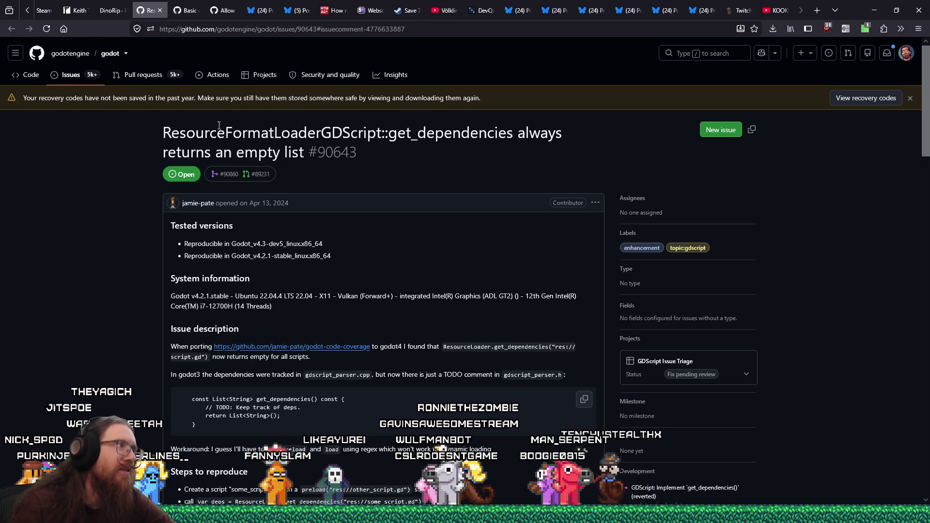
{"action": "left_click", "coordinate": [160, 10]}
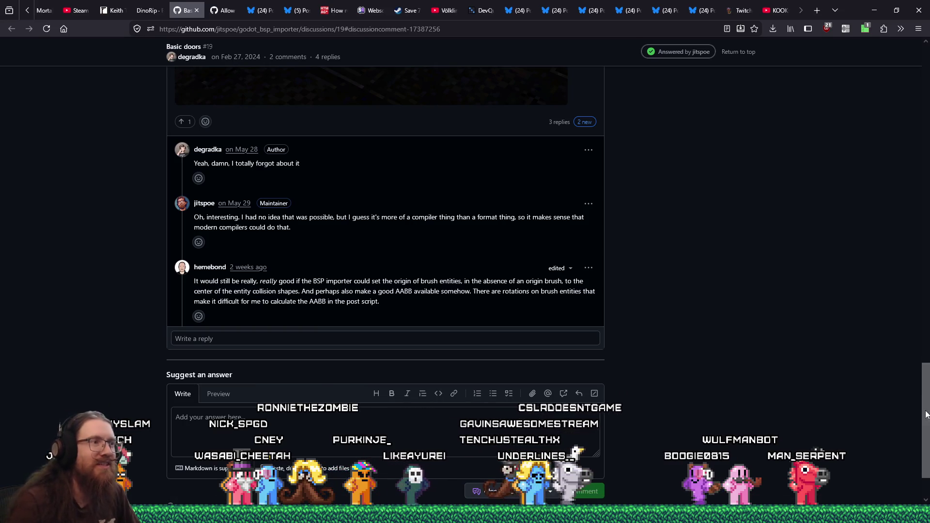
- Scroll to the Basic doors discussion's newest reply and highlight most of its brush-origin text
{"action": "left_click_drag", "start_coordinate": [926, 429], "coordinate": [927, 105]}
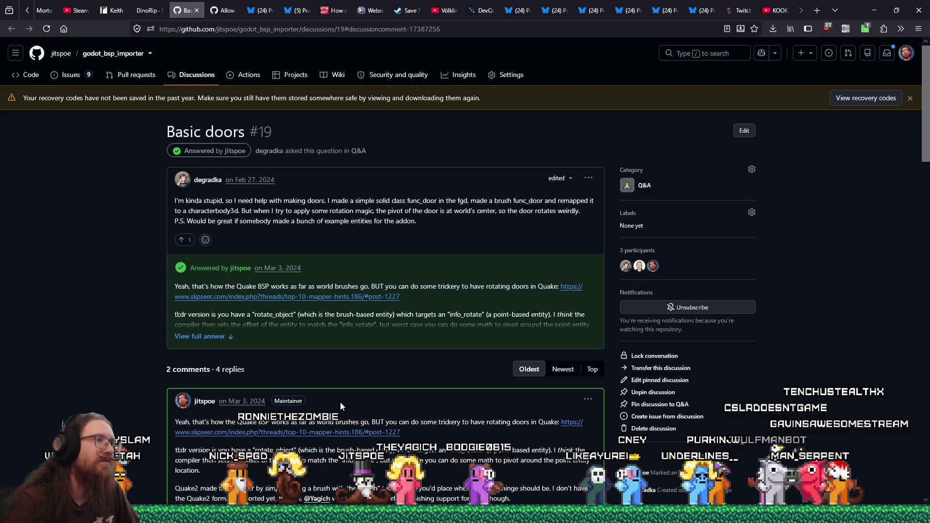
{"action": "scroll", "coordinate": [340, 402], "scroll_direction": "down", "scroll_amount": 15}
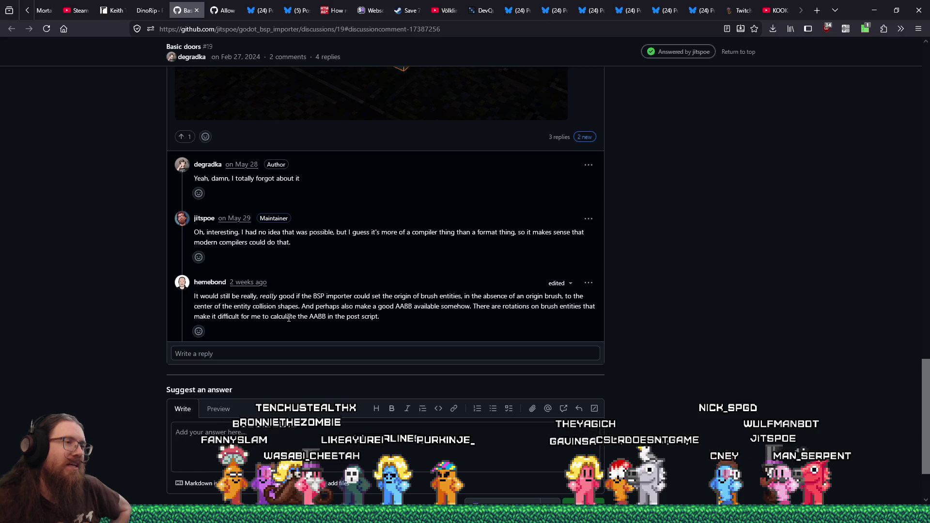
{"action": "left_click_drag", "start_coordinate": [201, 296], "coordinate": [389, 318]}
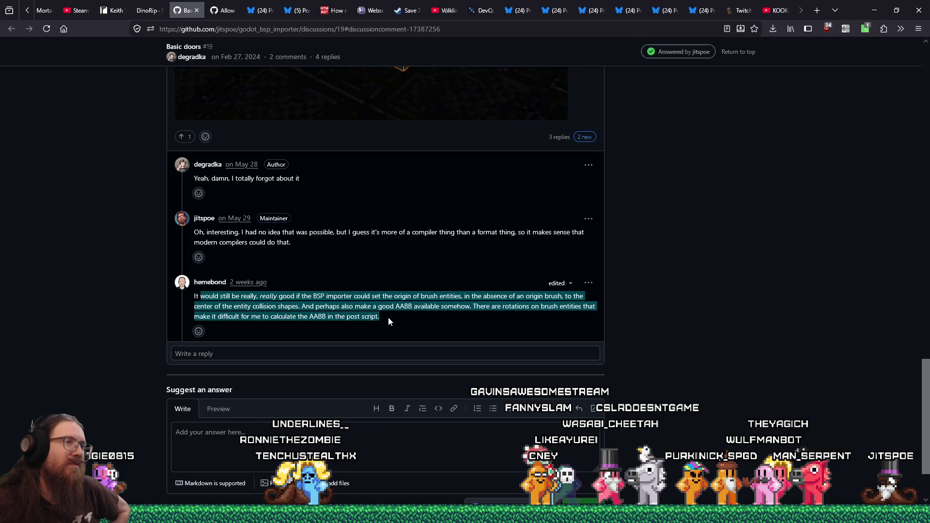
- Reselect the entire brush-origin reply, then clear the highlight
{"action": "left_click", "coordinate": [388, 317]}
{"action": "mouse_move", "coordinate": [388, 317]}
{"action": "left_mouse_down"}
{"action": "mouse_move", "coordinate": [204, 307]}
{"action": "mouse_move", "coordinate": [197, 299]}
{"action": "left_mouse_up"}
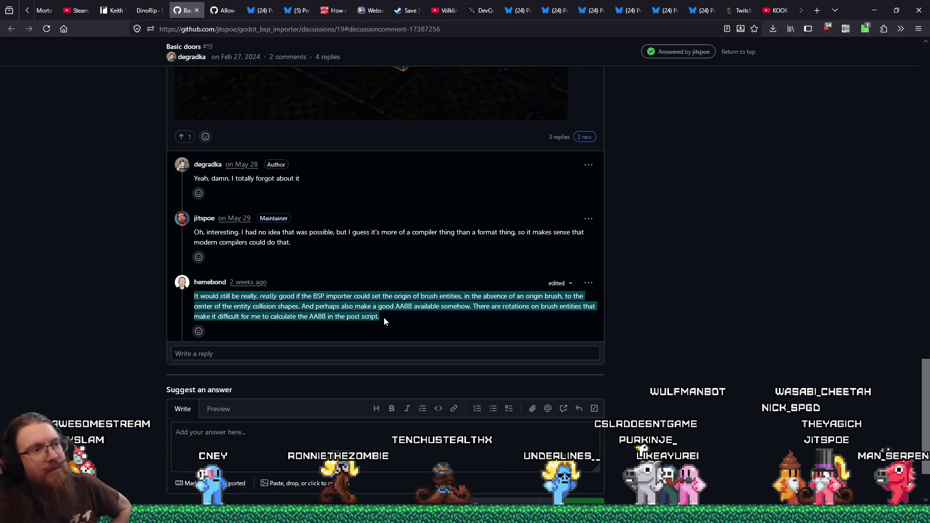
{"action": "left_click", "coordinate": [384, 318]}
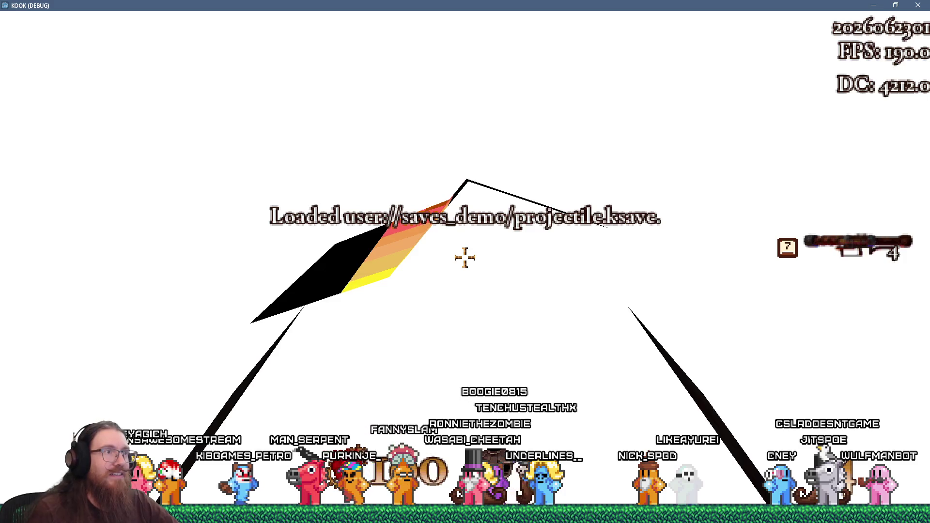
- Switch to the Godot editor and inspect the property lookup on line 854 of save_system.gd
{"action": "key", "text": "alt+Tab"}
{"action": "key", "text": "alt+Tab"}
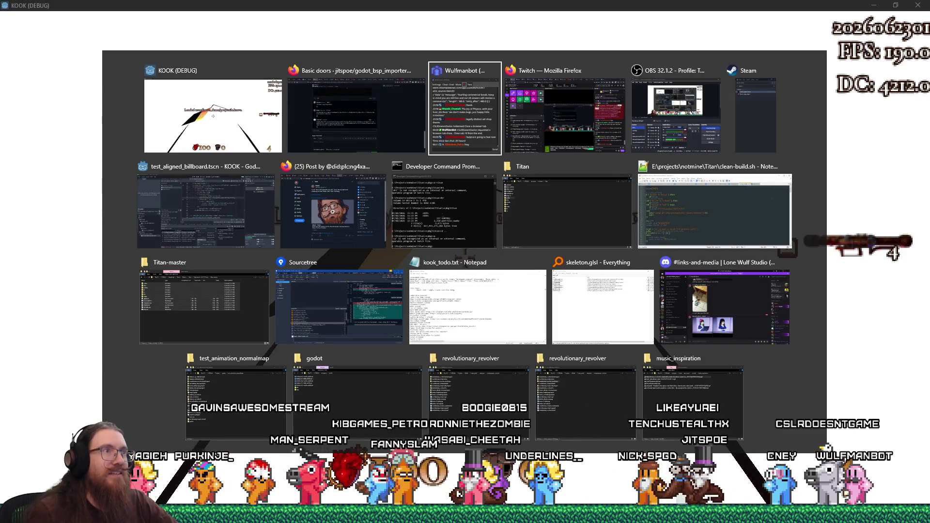
{"action": "key", "text": "alt+shift+Tab"}
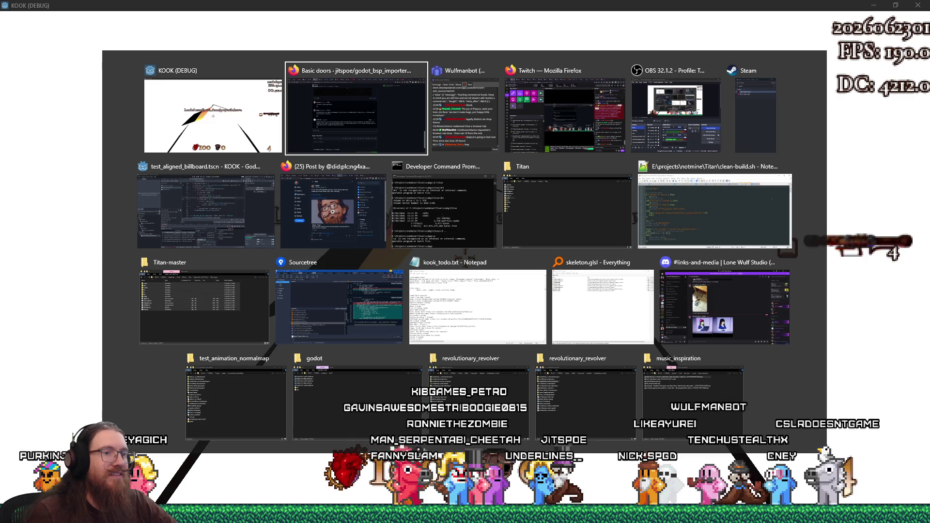
{"action": "key", "text": "alt+Tab"}
{"action": "key", "text": "alt+Tab"}
{"action": "key", "text": "alt+Tab"}
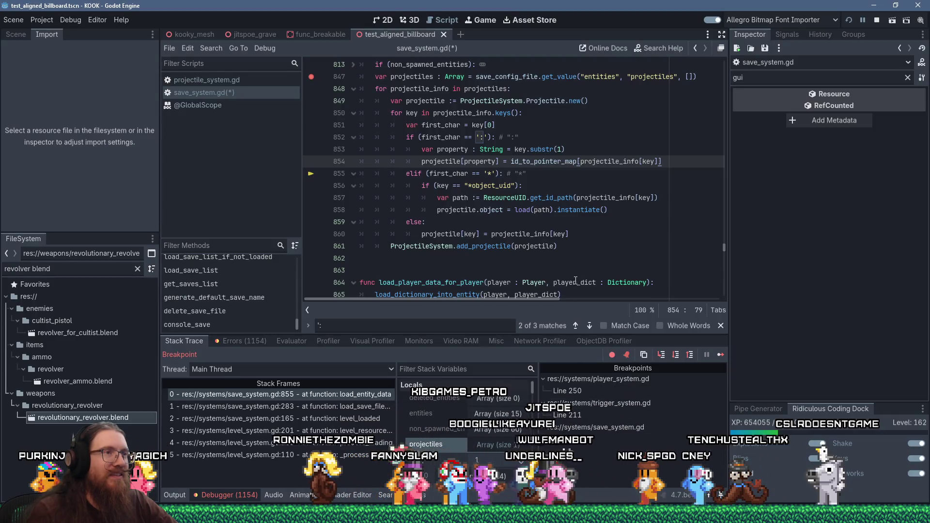
{"action": "left_click", "coordinate": [445, 162]}
{"action": "scroll", "coordinate": [515, 246], "scroll_direction": "up", "scroll_amount": 2}
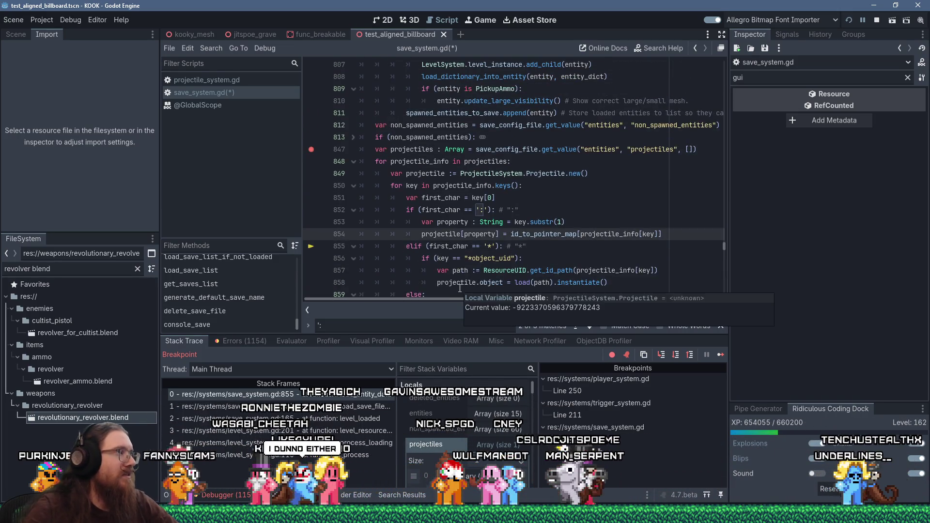
{"action": "scroll", "coordinate": [491, 437], "scroll_direction": "down", "scroll_amount": 2}
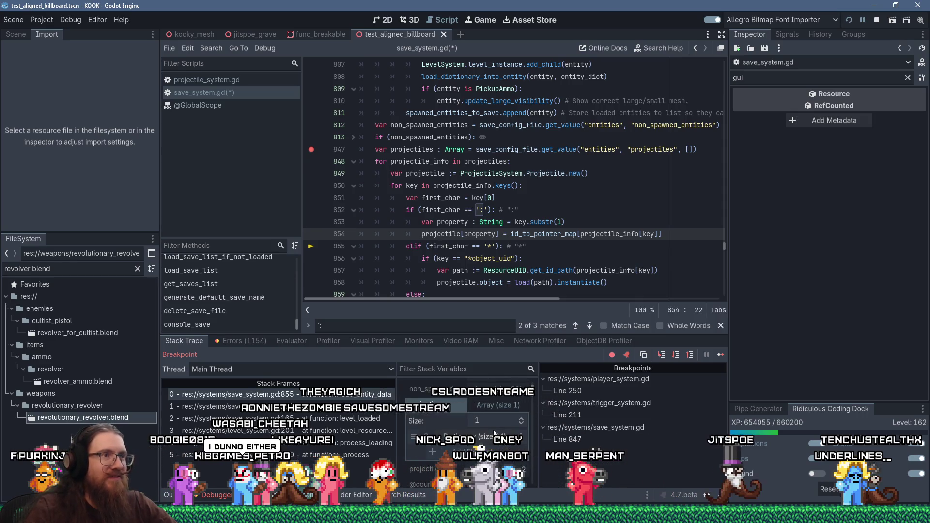
{"action": "mouse_move", "coordinate": [536, 234]}
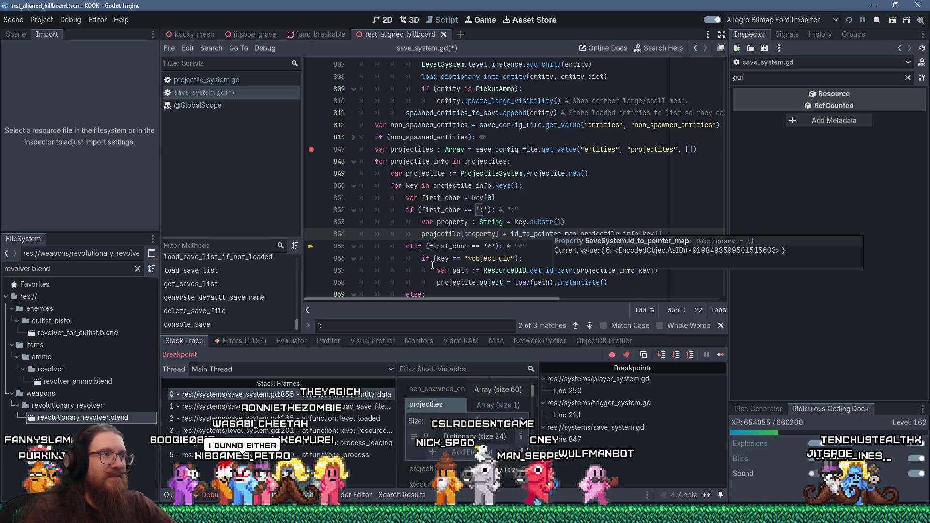
{"action": "left_click", "coordinate": [485, 235]}
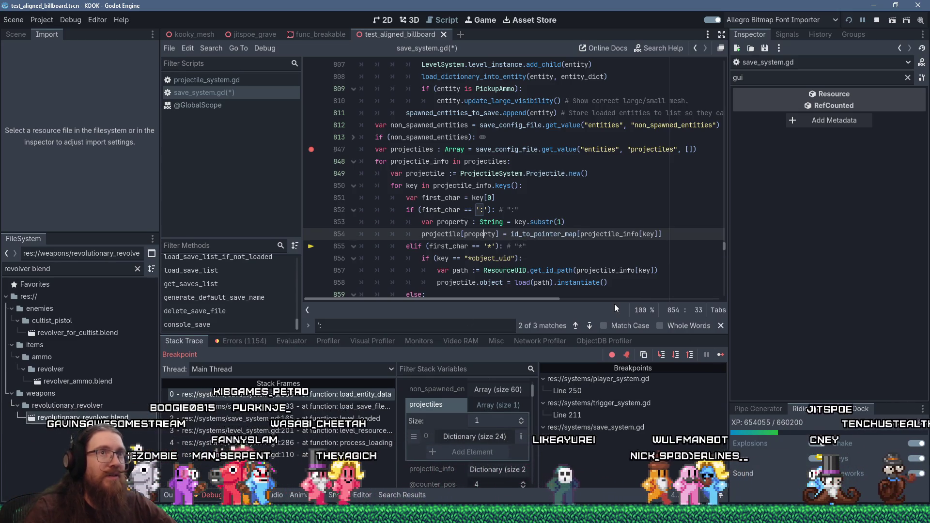
- Stop the paused game, move the line 857 breakpoint to line 860, and relaunch in debug mode
{"action": "left_click", "coordinate": [851, 22]}
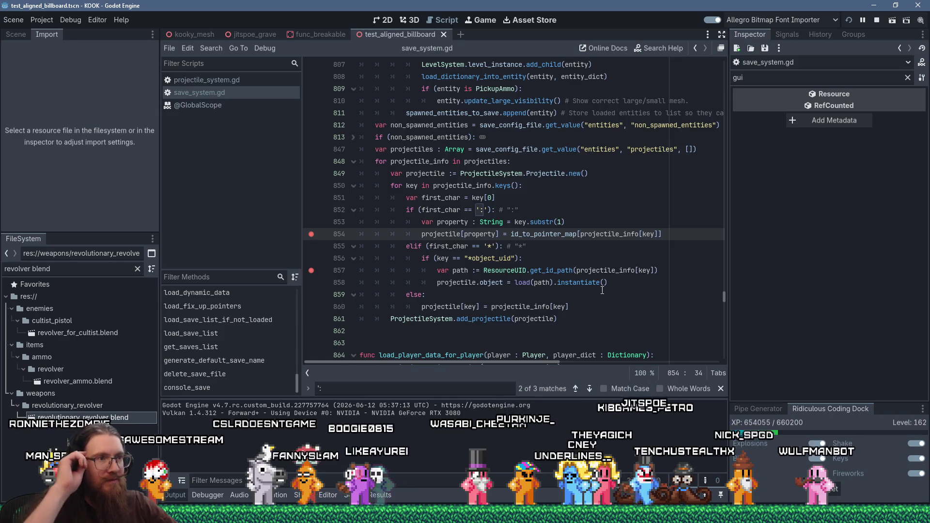
{"action": "left_click", "coordinate": [312, 270]}
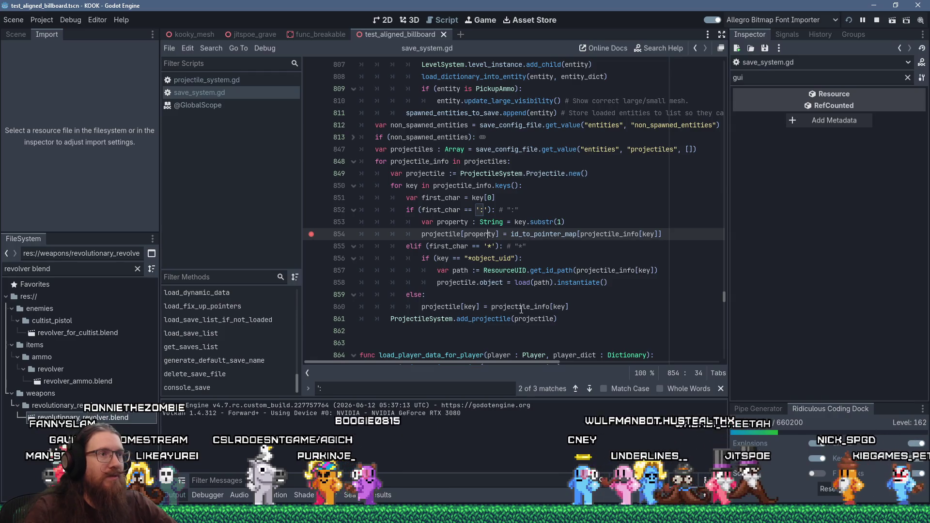
{"action": "mouse_move", "coordinate": [525, 316]}
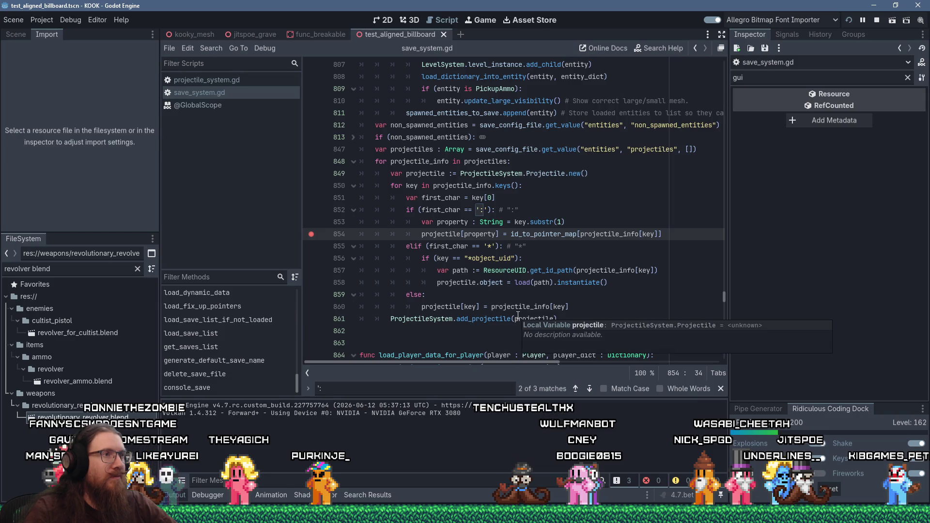
{"action": "left_click", "coordinate": [477, 305]}
{"action": "key", "text": "F5"}
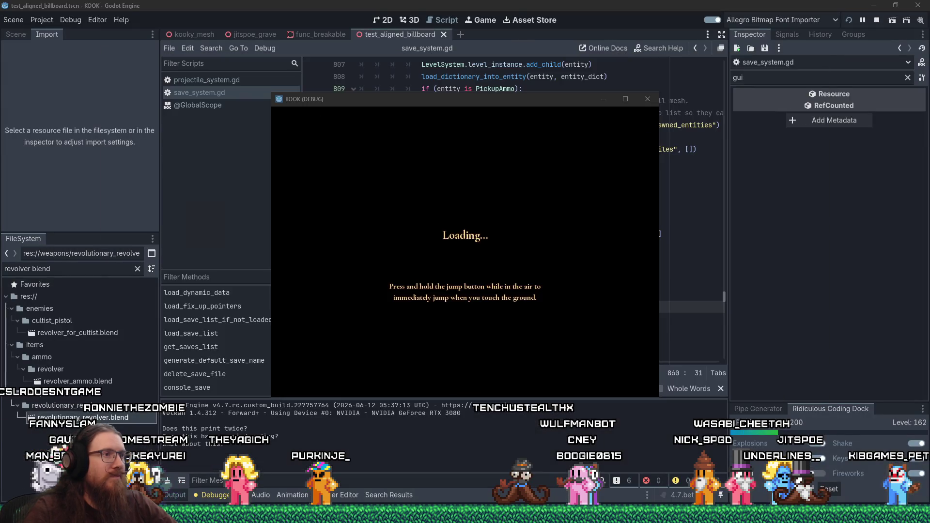
- Maximize the KOOK debug game and run the 'load projectile' command from the dev console
{"action": "key", "text": "alt+Tab"}
{"action": "key", "text": "alt+shift+Tab"}
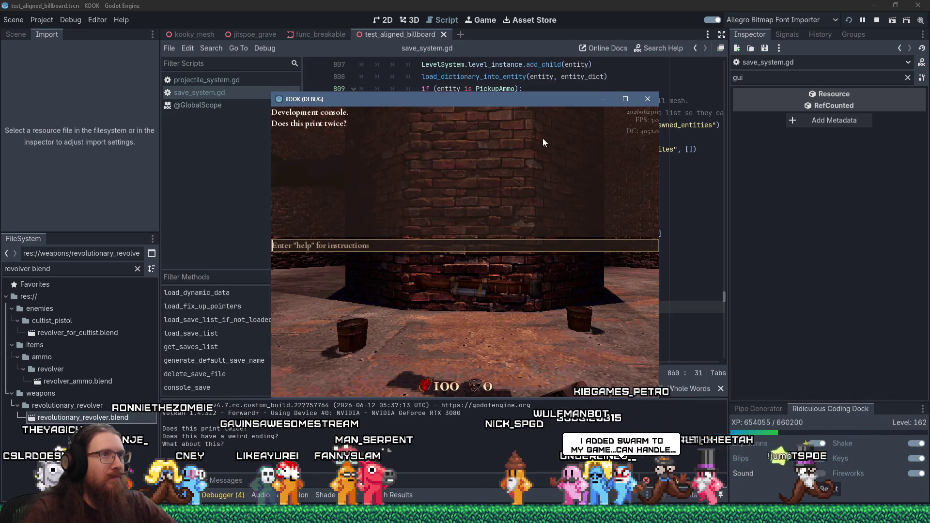
{"action": "left_click", "coordinate": [625, 99]}
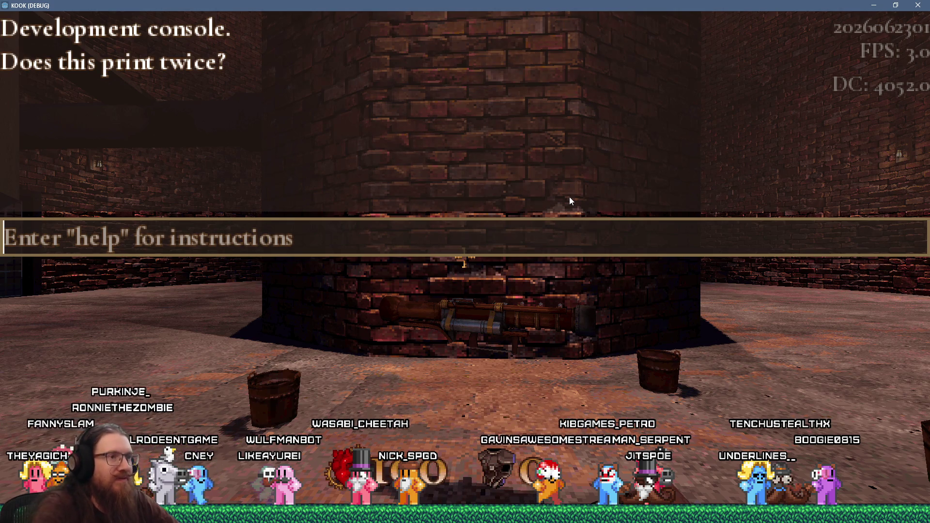
{"action": "key", "text": "grave"}
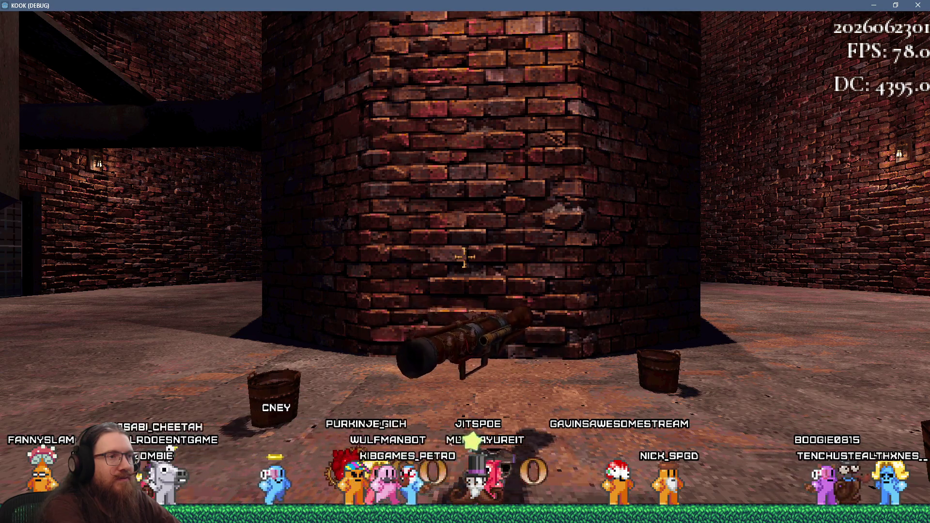
{"action": "key", "text": "grave"}
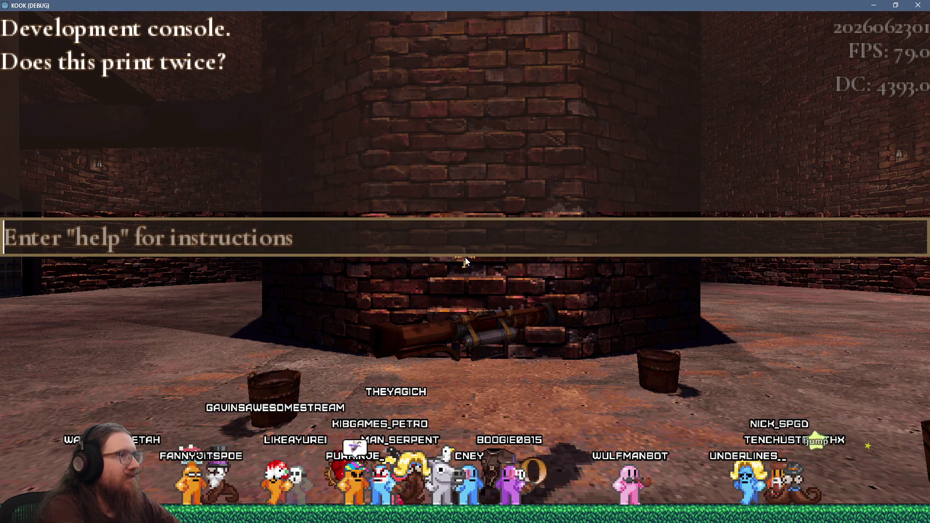
{"action": "type", "text": "g"}
{"action": "type", "text": "load p"}
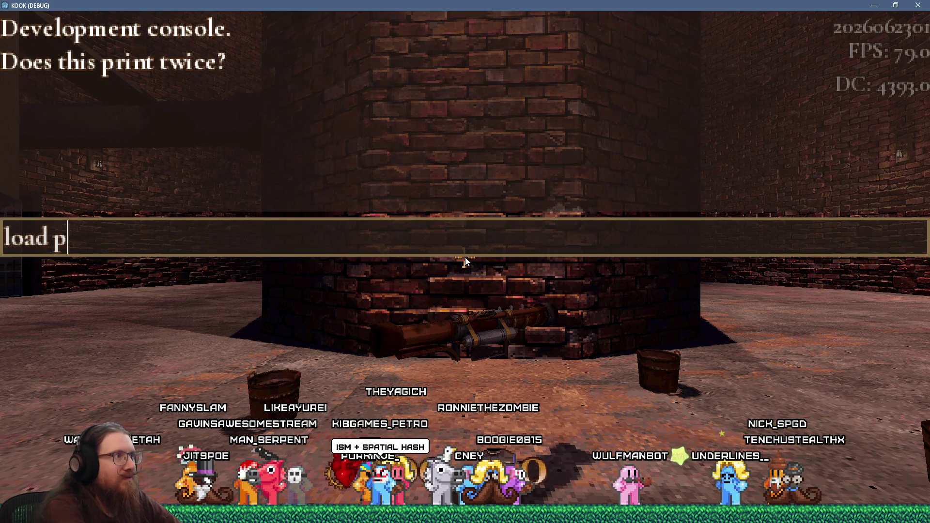
{"action": "type", "text": "tile"}
{"action": "key", "text": "Return"}
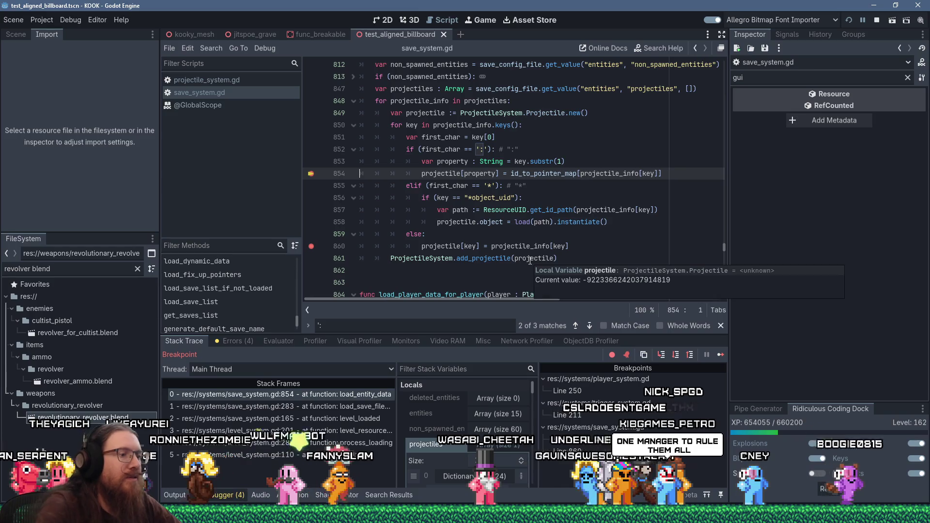
{"action": "key", "text": "F10"}
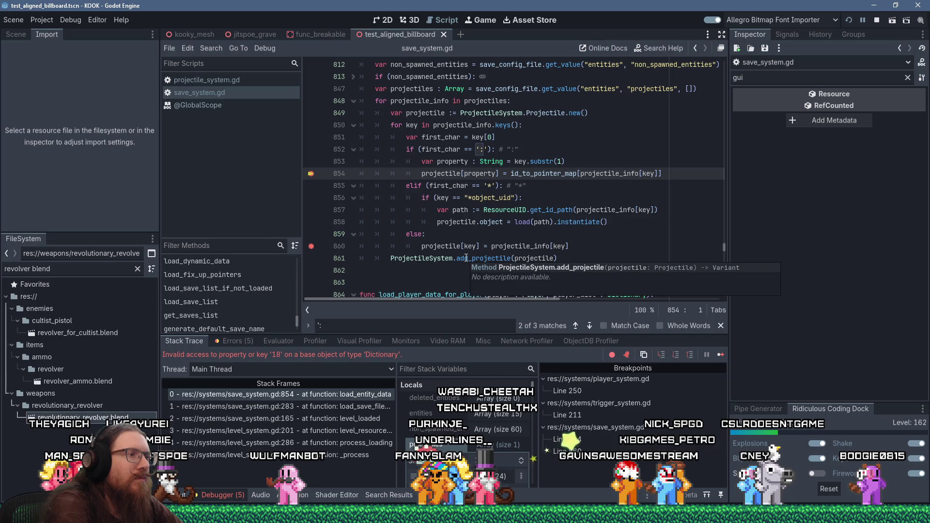
{"action": "left_click", "coordinate": [434, 199]}
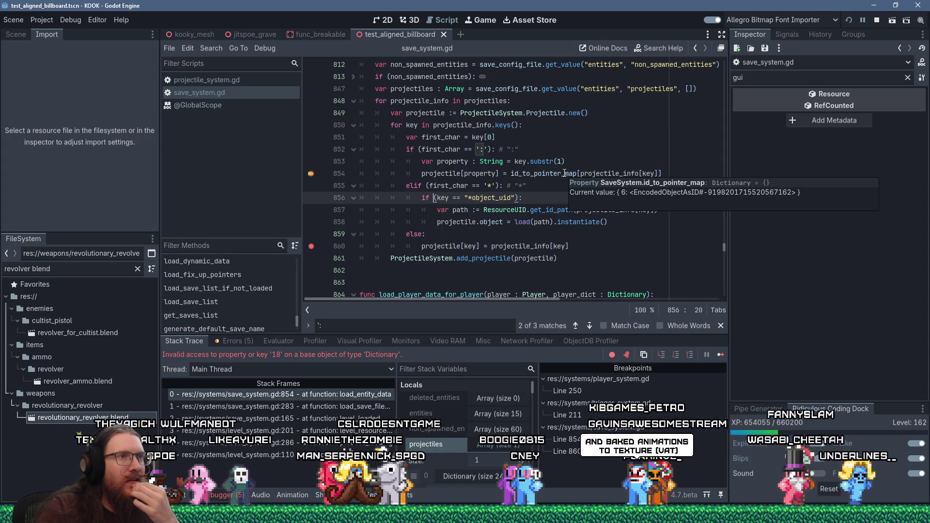
{"action": "left_click", "coordinate": [565, 173]}
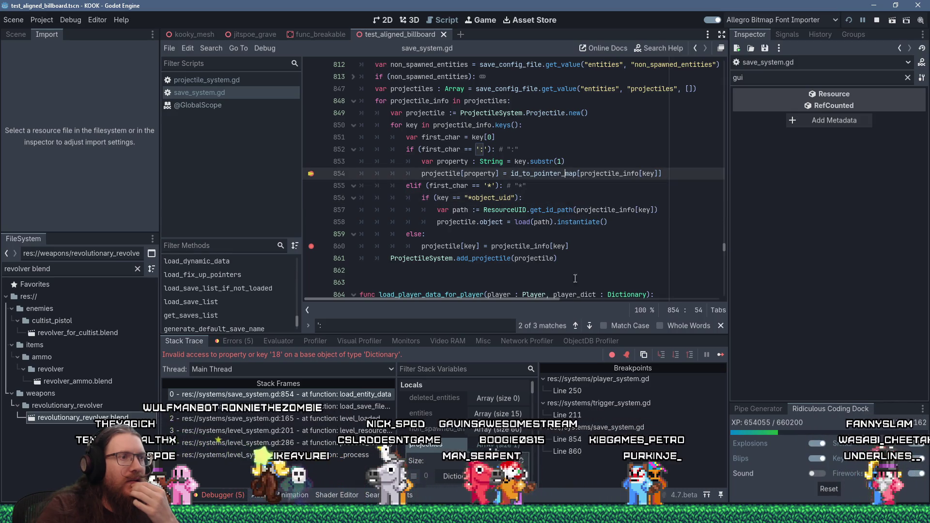
{"action": "scroll", "coordinate": [515, 407], "scroll_direction": "down", "scroll_amount": 5}
{"action": "scroll", "coordinate": [515, 411], "scroll_direction": "down", "scroll_amount": 5}
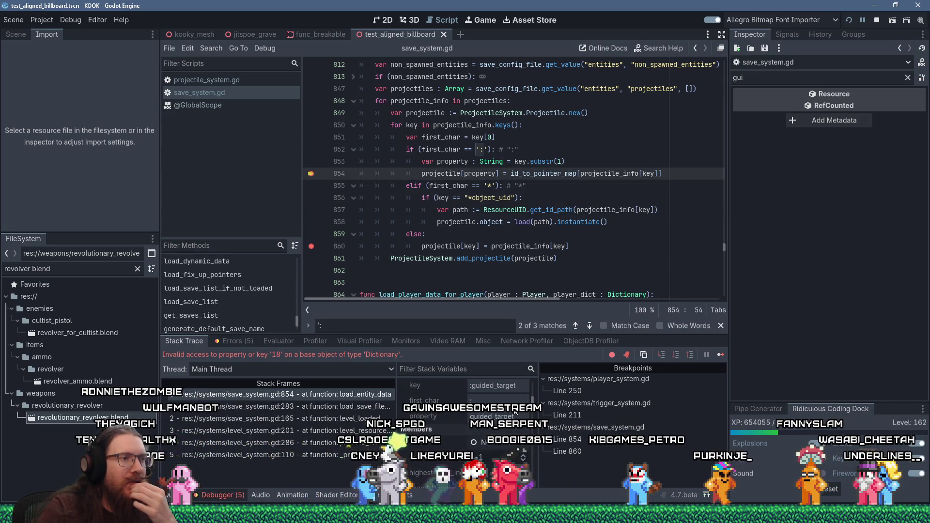
{"action": "scroll", "coordinate": [516, 412], "scroll_direction": "up", "scroll_amount": 10}
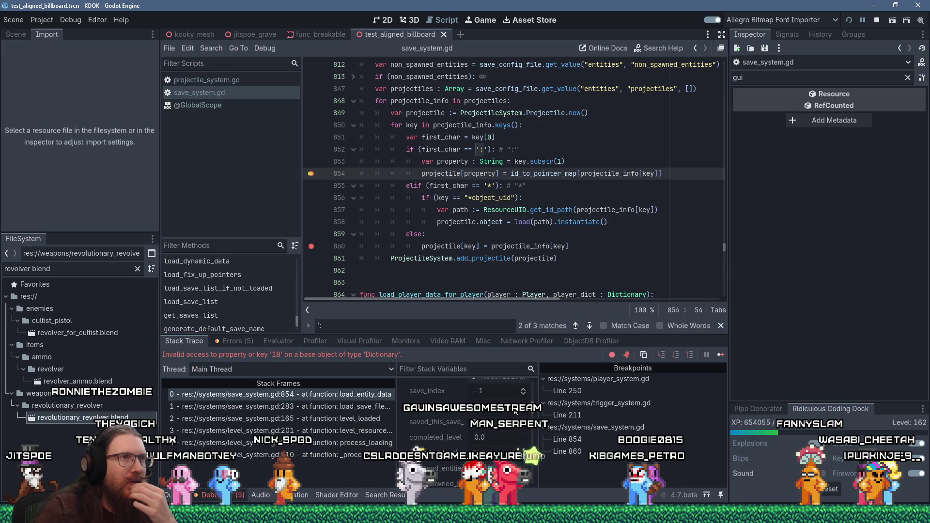
{"action": "mouse_move", "coordinate": [560, 174]}
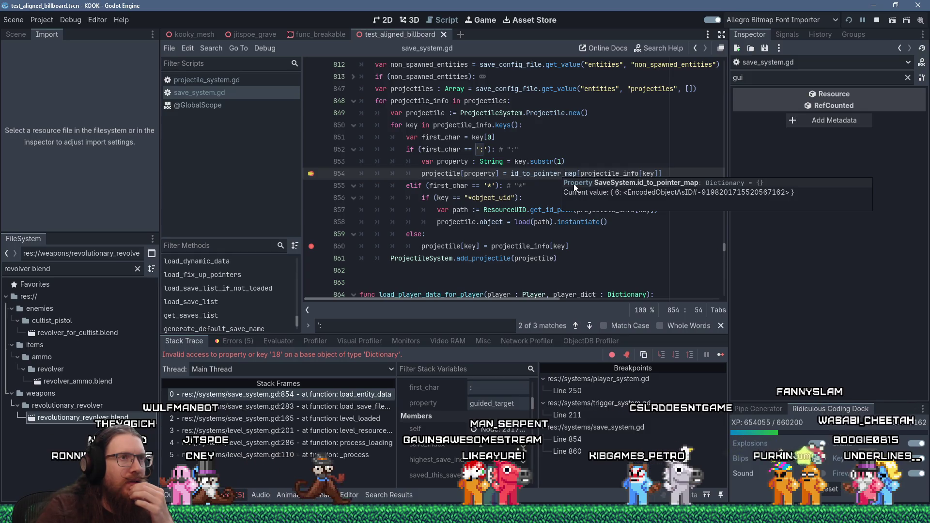
- Dismiss the id_to_pointer_map value popup and scroll up through load_entity_data
{"action": "left_click", "coordinate": [538, 175]}
{"action": "scroll", "coordinate": [502, 256], "scroll_direction": "up", "scroll_amount": 15}
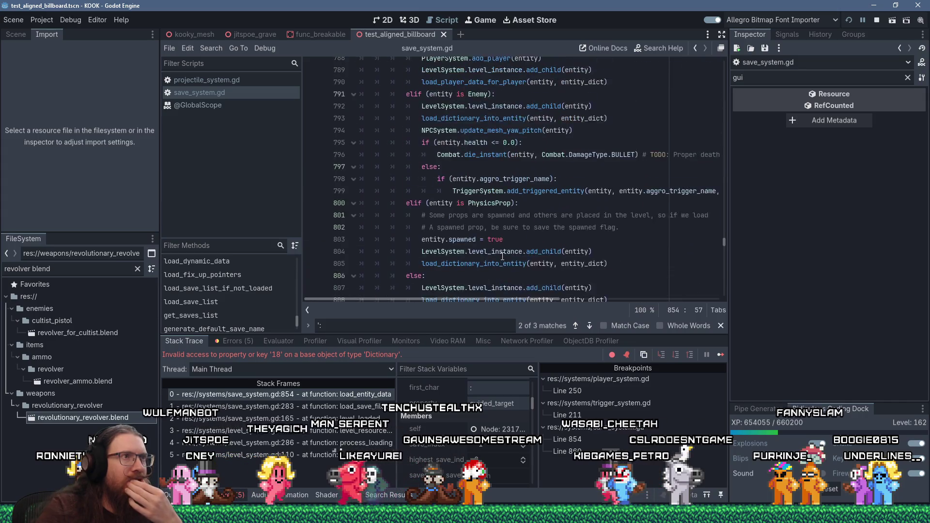
{"action": "scroll", "coordinate": [503, 256], "scroll_direction": "up", "scroll_amount": 3}
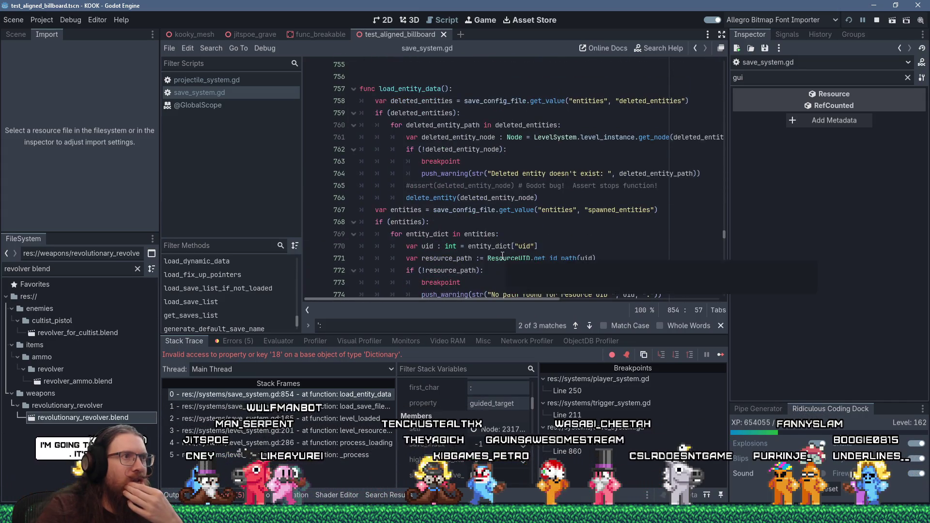
{"action": "mouse_move", "coordinate": [502, 256]}
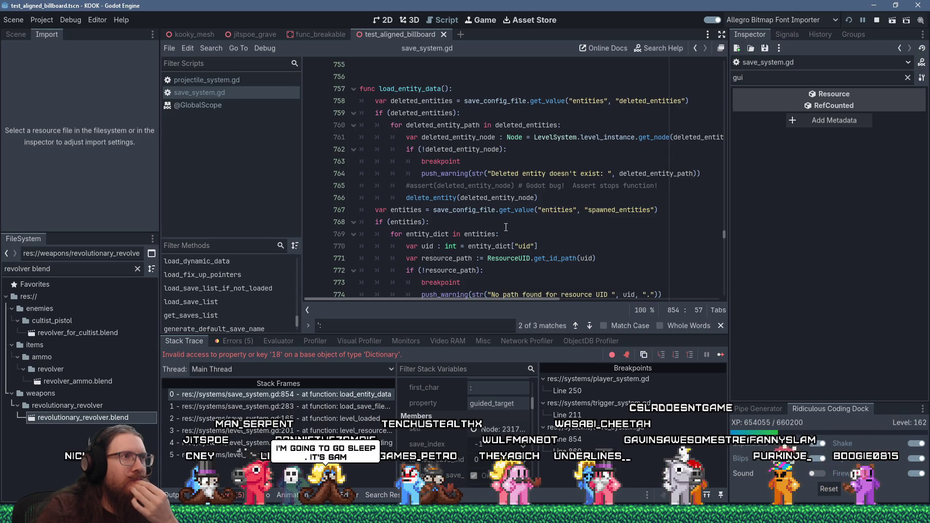
{"action": "scroll", "coordinate": [506, 227], "scroll_direction": "down", "scroll_amount": 17}
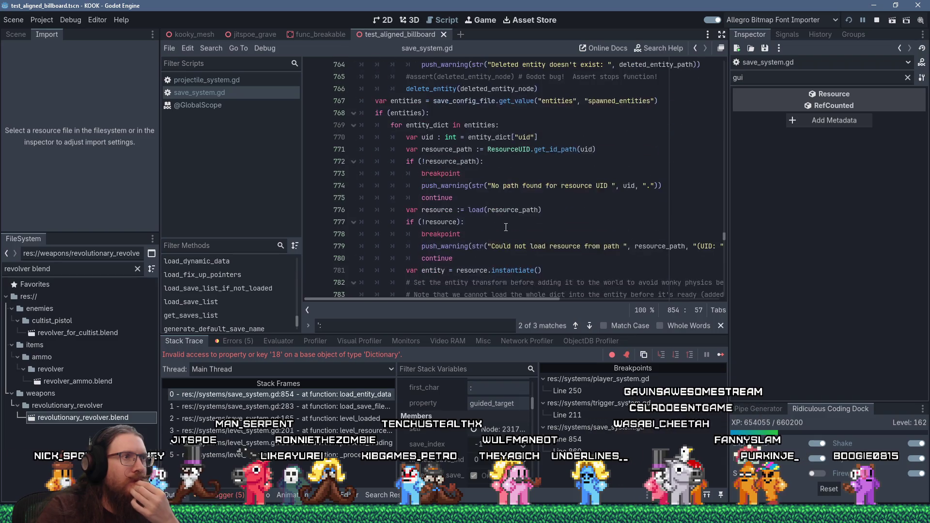
{"action": "scroll", "coordinate": [506, 227], "scroll_direction": "down", "scroll_amount": 2}
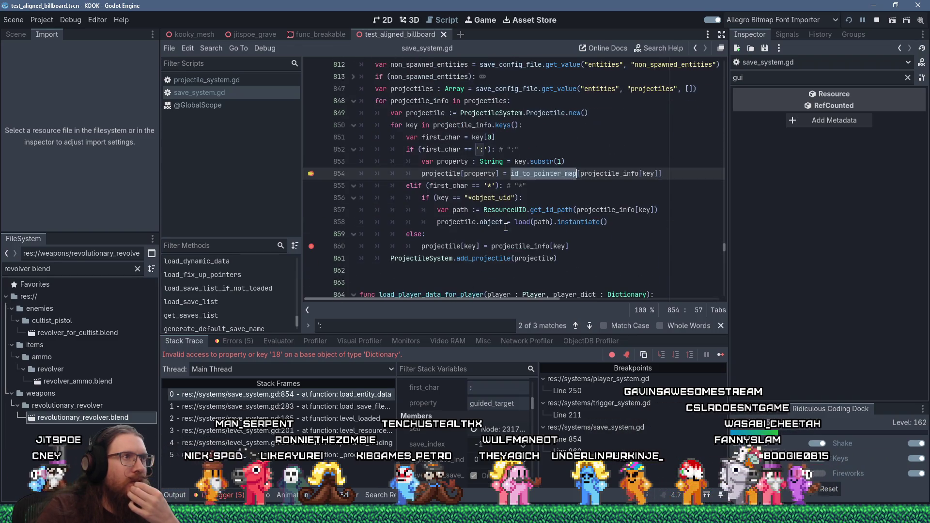
{"action": "scroll", "coordinate": [506, 227], "scroll_direction": "up", "scroll_amount": 3}
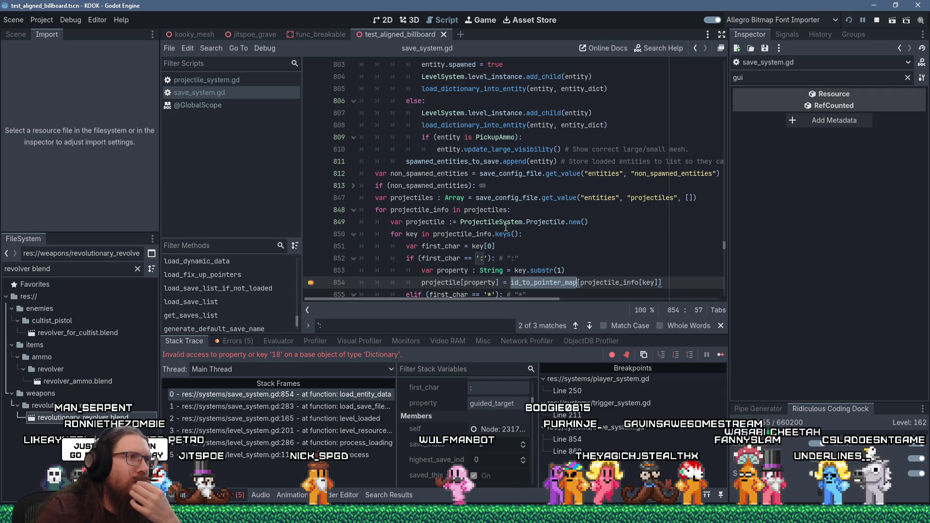
- Unfold the line 813 block and review its door, lever, trigger and hazard handling
{"action": "left_click", "coordinate": [354, 186]}
{"action": "scroll", "coordinate": [438, 201], "scroll_direction": "down", "scroll_amount": 3}
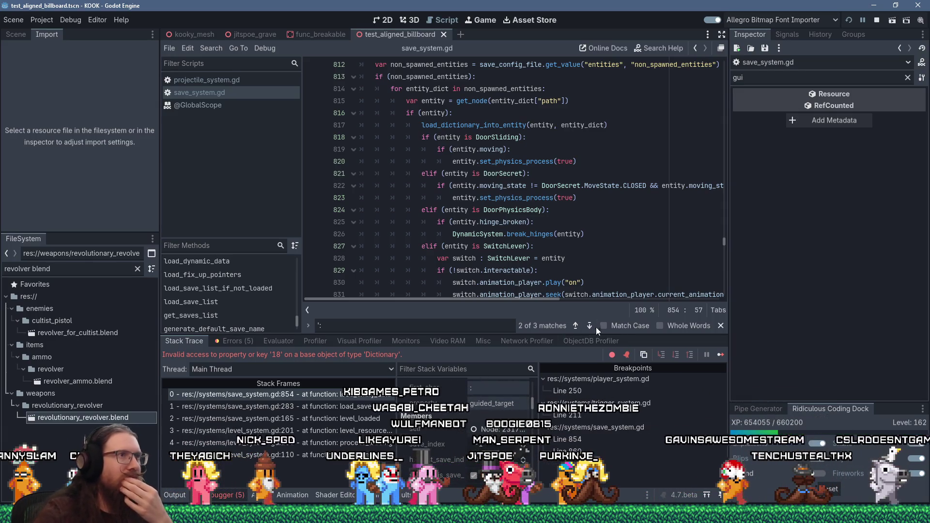
{"action": "mouse_move", "coordinate": [546, 254]}
{"action": "scroll", "coordinate": [498, 153], "scroll_direction": "up", "scroll_amount": 2}
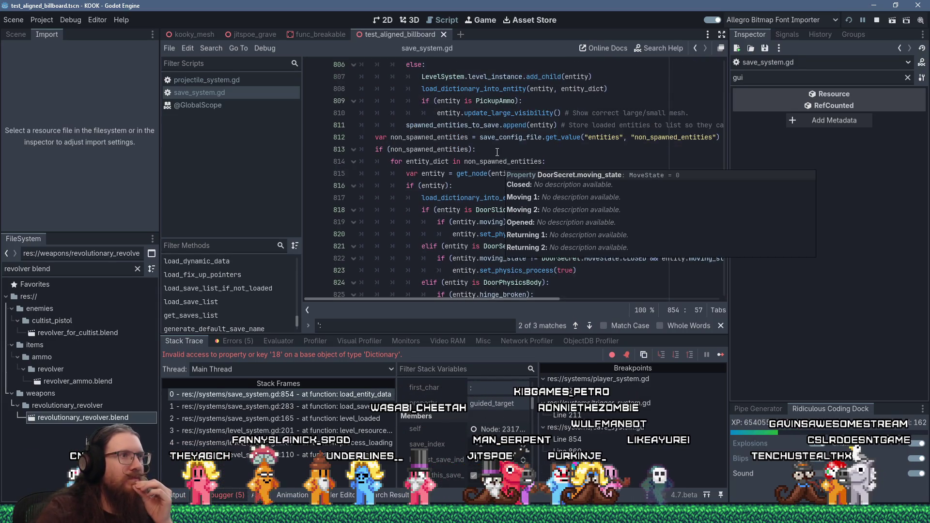
{"action": "scroll", "coordinate": [497, 153], "scroll_direction": "down", "scroll_amount": 6}
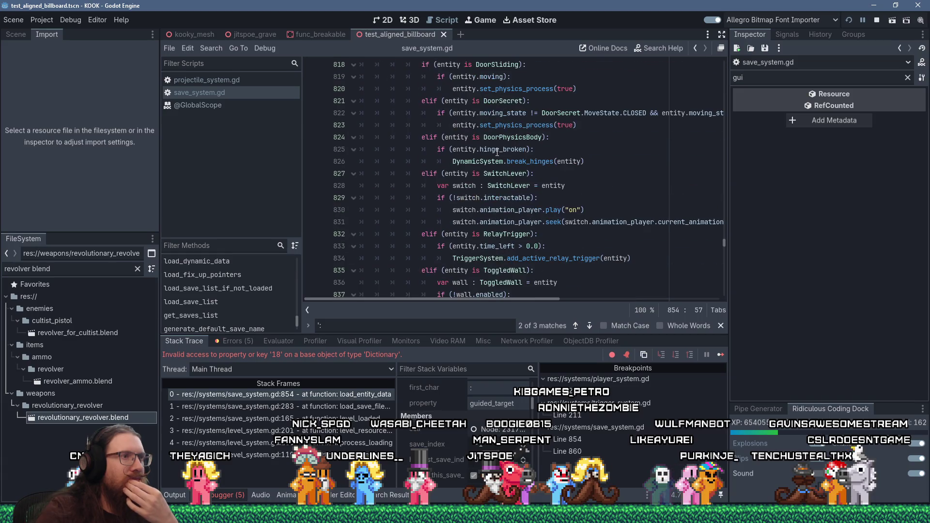
{"action": "scroll", "coordinate": [479, 212], "scroll_direction": "down", "scroll_amount": 3}
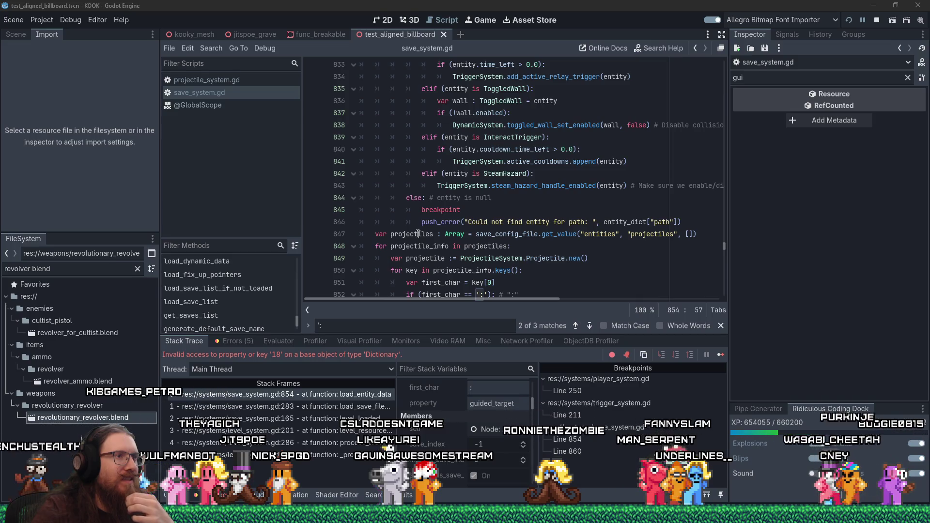
{"action": "mouse_move", "coordinate": [418, 234]}
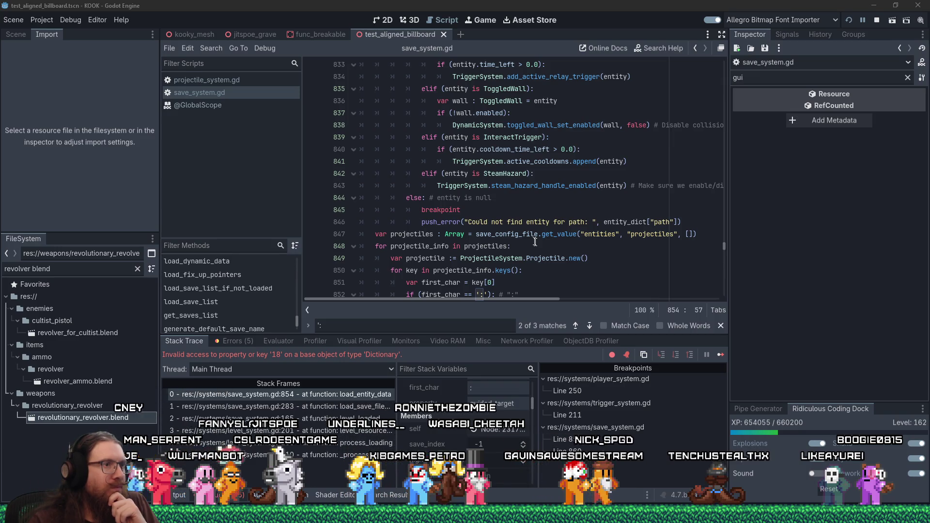
{"action": "scroll", "coordinate": [527, 234], "scroll_direction": "up", "scroll_amount": 8}
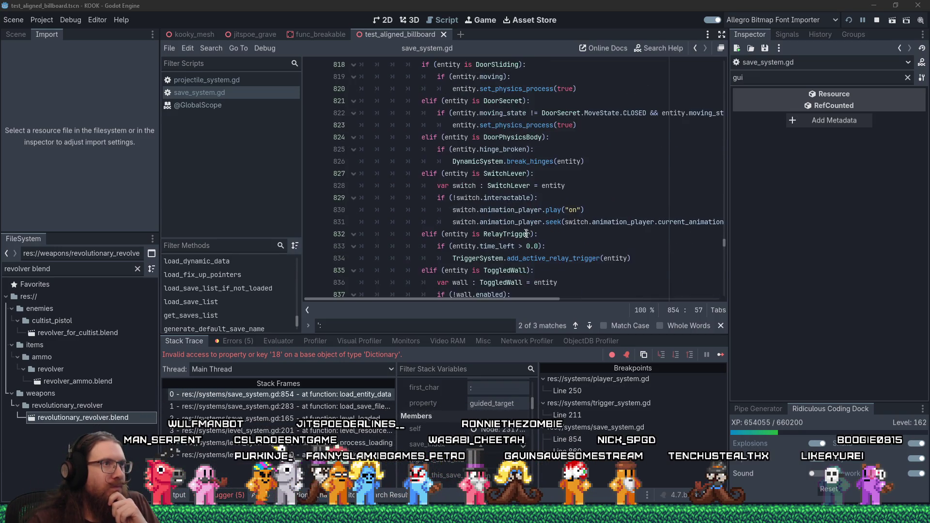
{"action": "left_click", "coordinate": [531, 210]}
{"action": "scroll", "coordinate": [533, 208], "scroll_direction": "up", "scroll_amount": 8}
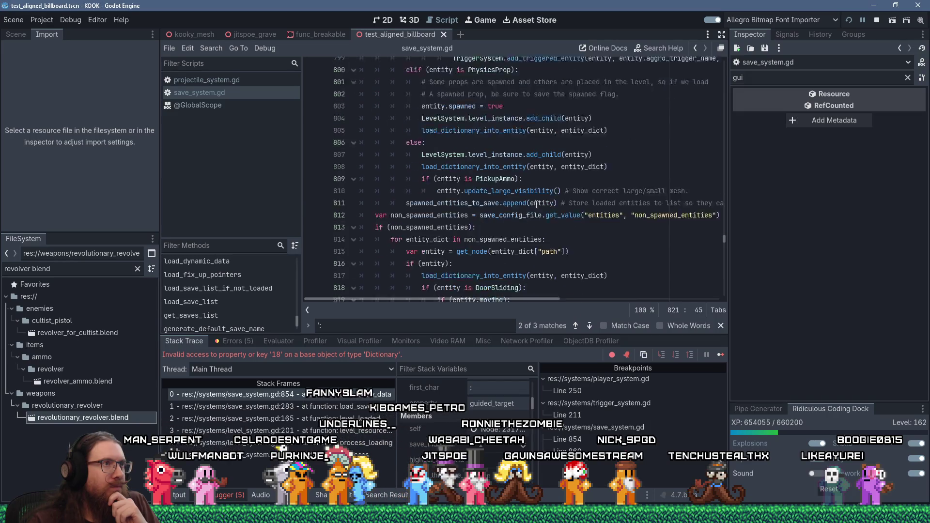
{"action": "scroll", "coordinate": [537, 204], "scroll_direction": "down", "scroll_amount": 16}
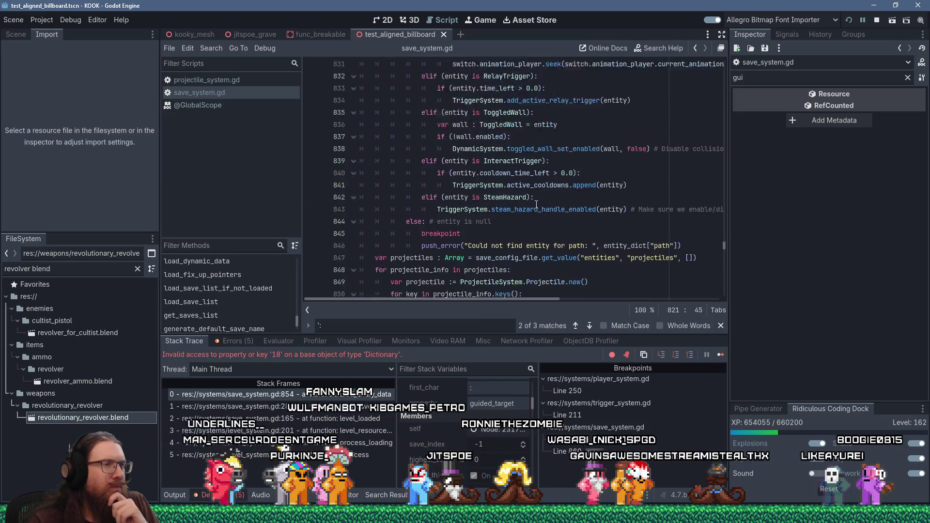
{"action": "scroll", "coordinate": [536, 204], "scroll_direction": "down", "scroll_amount": 6}
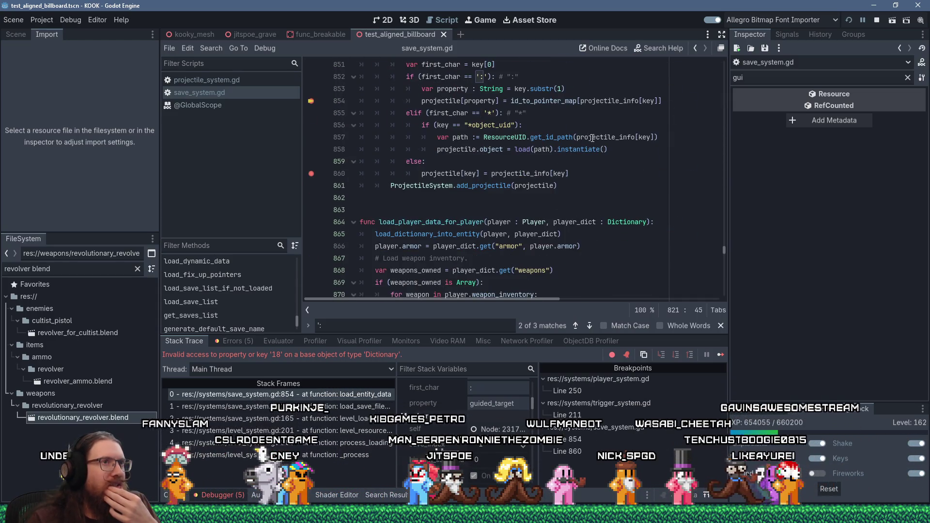
{"action": "mouse_move", "coordinate": [592, 138]}
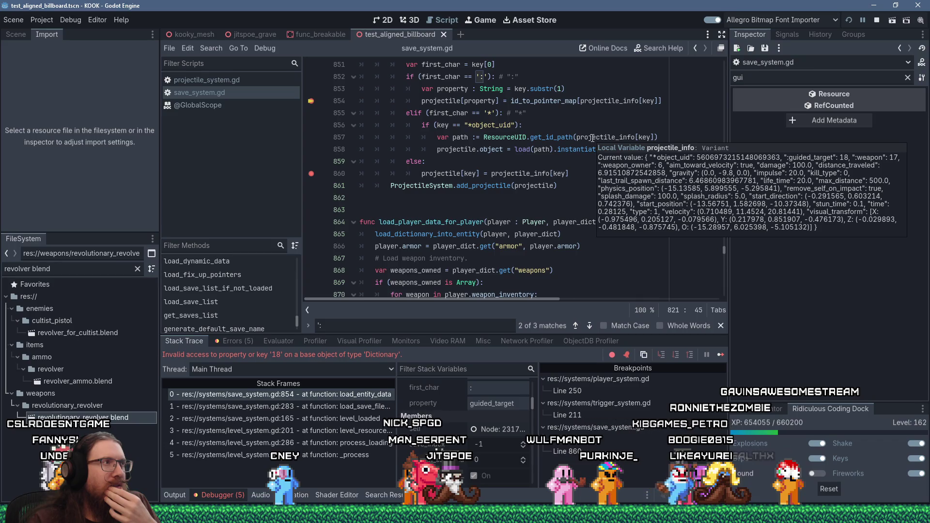
{"action": "left_click", "coordinate": [42, 19]}
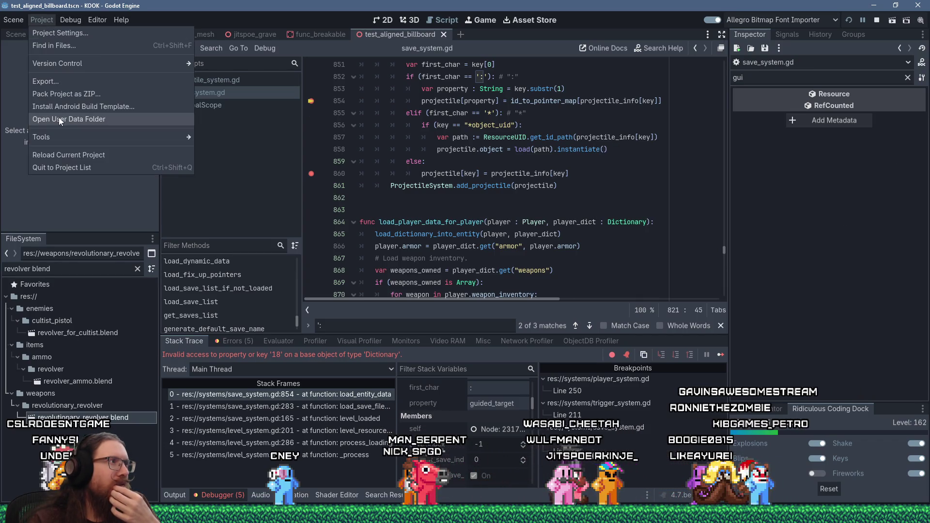
- Via Project > Open User Data Folder, open saves_demo's projectile.ksave with Notepad++
{"action": "left_click", "coordinate": [59, 120]}
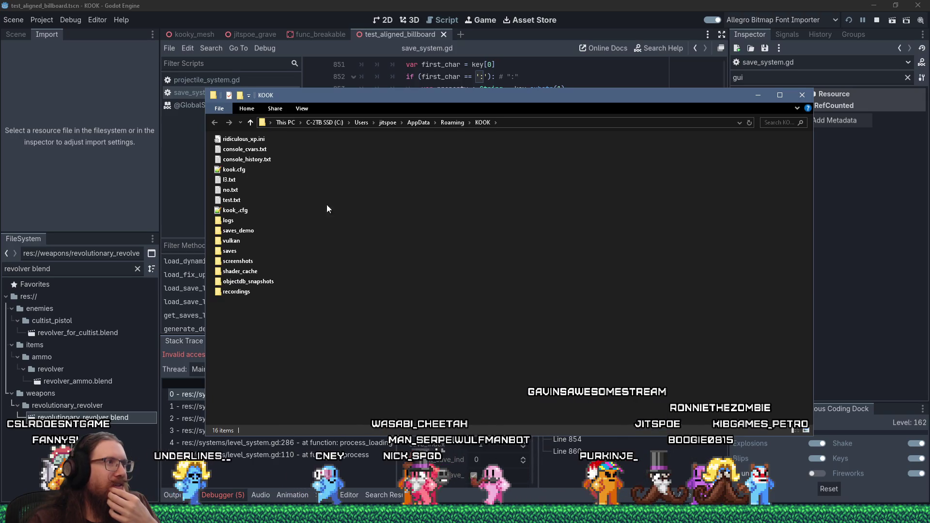
{"action": "double_click", "coordinate": [233, 231]}
{"action": "right_click", "coordinate": [259, 154]}
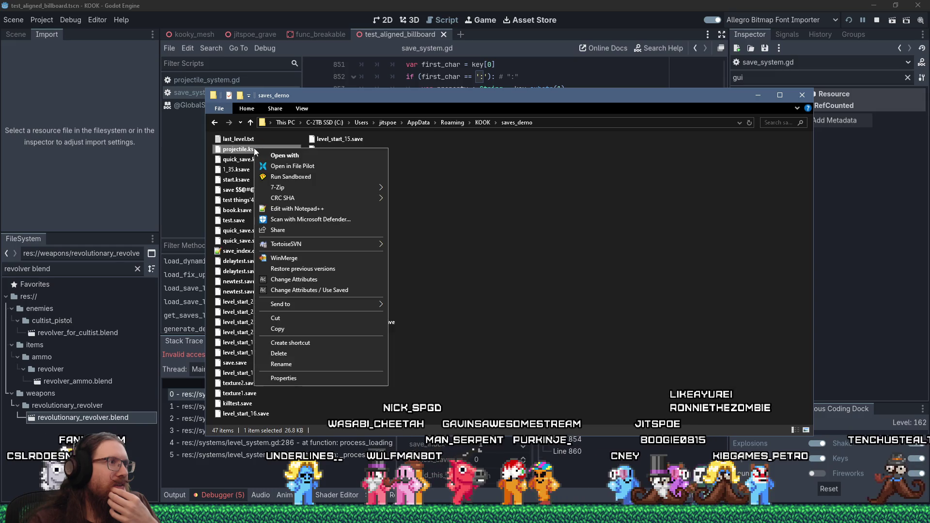
{"action": "left_click", "coordinate": [305, 217]}
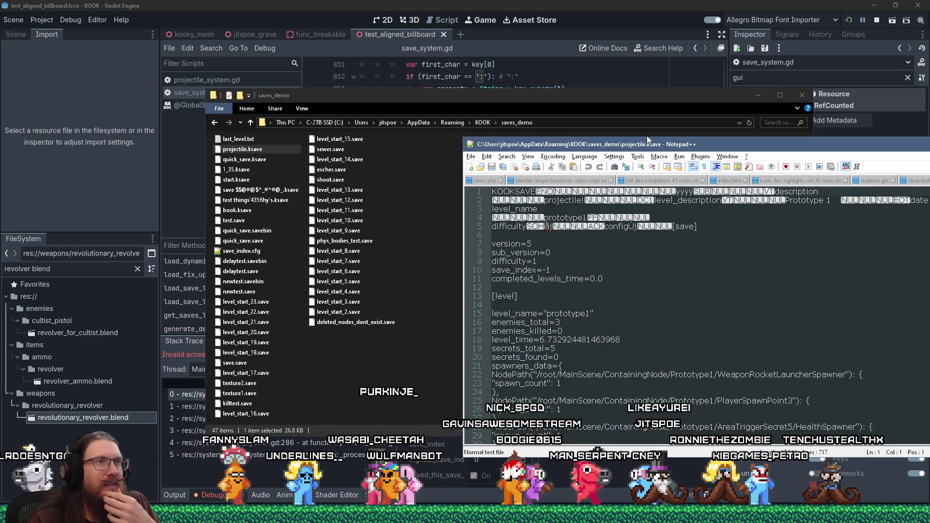
{"action": "scroll", "coordinate": [680, 167], "scroll_direction": "down", "scroll_amount": 20}
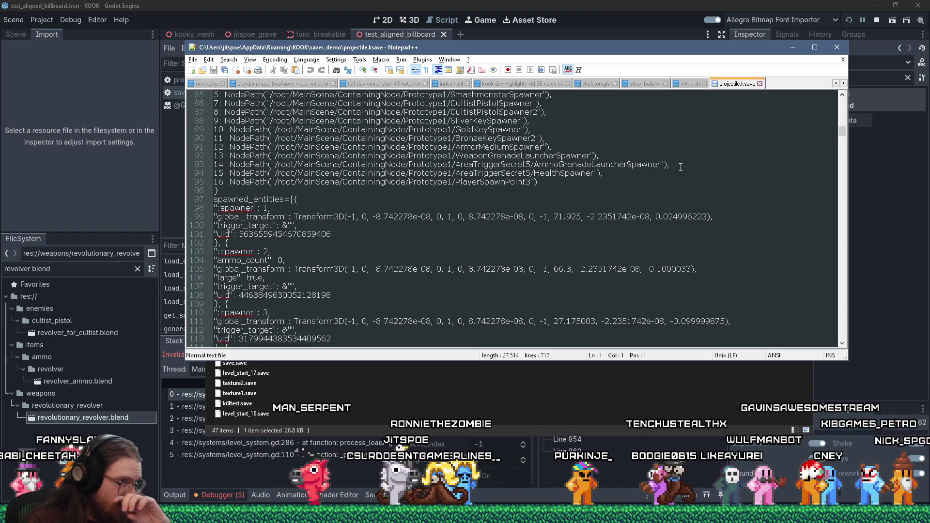
- Scroll through projectile.ksave and place the caret at the end of line 126
{"action": "scroll", "coordinate": [681, 167], "scroll_direction": "down", "scroll_amount": 15}
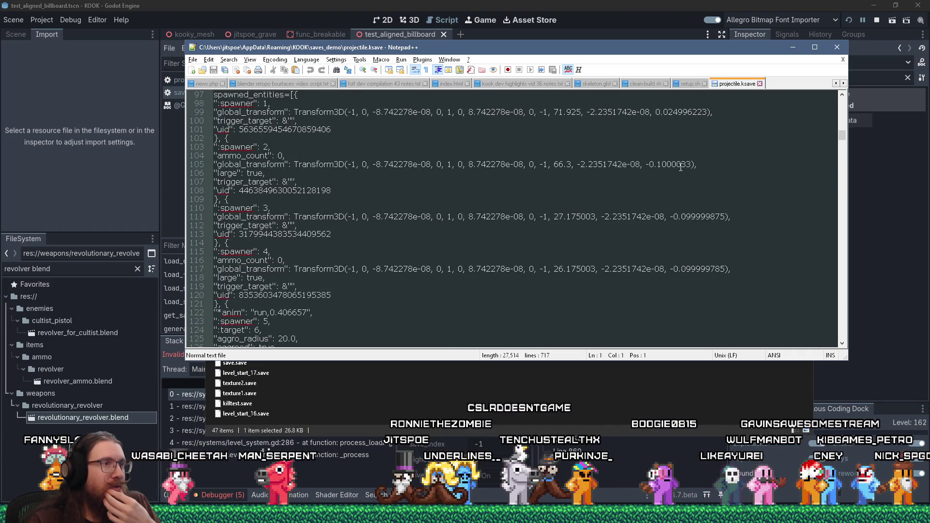
{"action": "scroll", "coordinate": [681, 167], "scroll_direction": "down", "scroll_amount": 14}
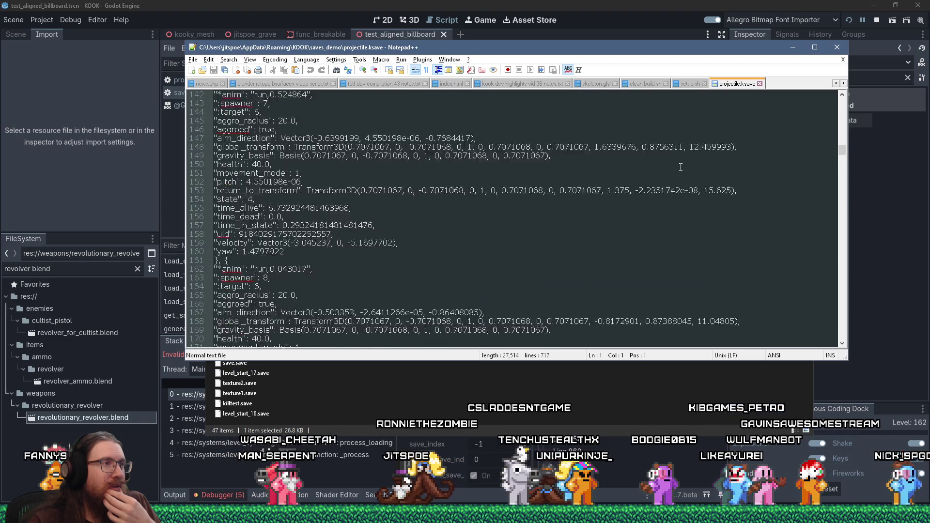
{"action": "scroll", "coordinate": [681, 167], "scroll_direction": "down", "scroll_amount": 17}
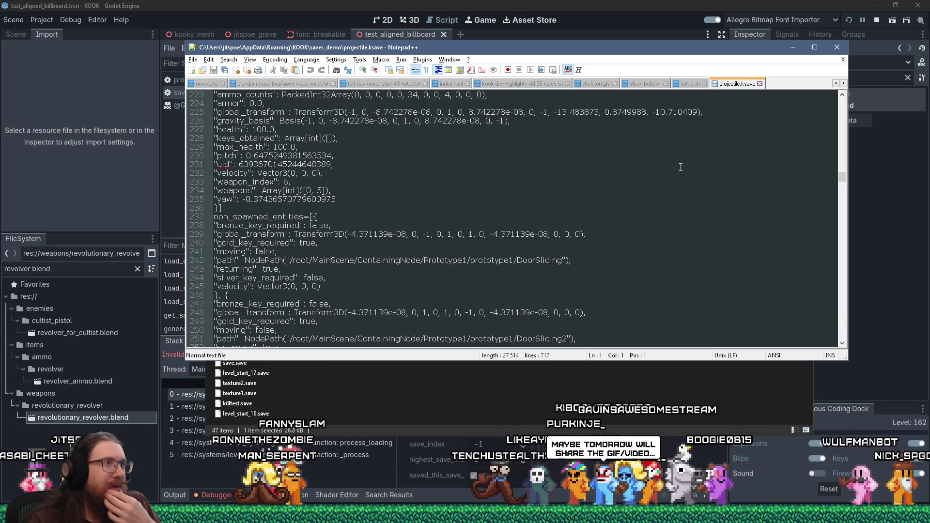
{"action": "scroll", "coordinate": [681, 167], "scroll_direction": "down", "scroll_amount": 5}
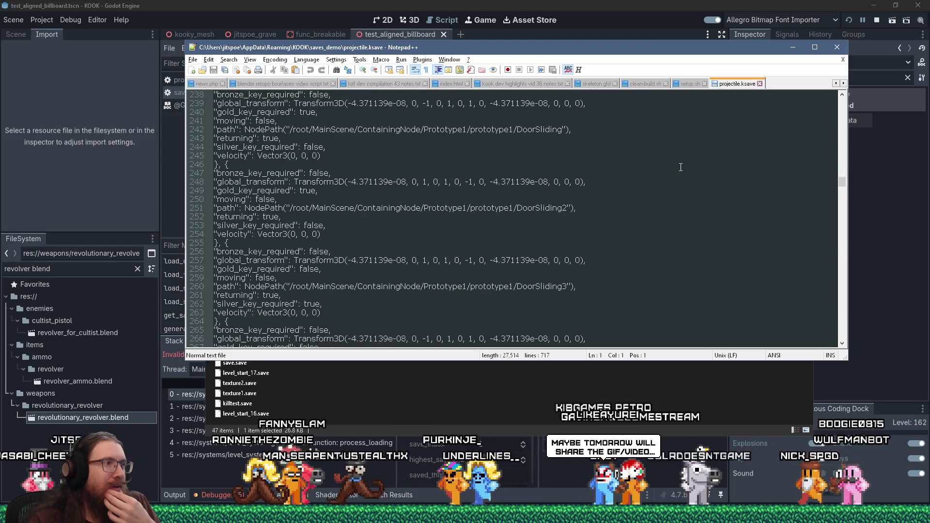
{"action": "scroll", "coordinate": [681, 167], "scroll_direction": "up", "scroll_amount": 20}
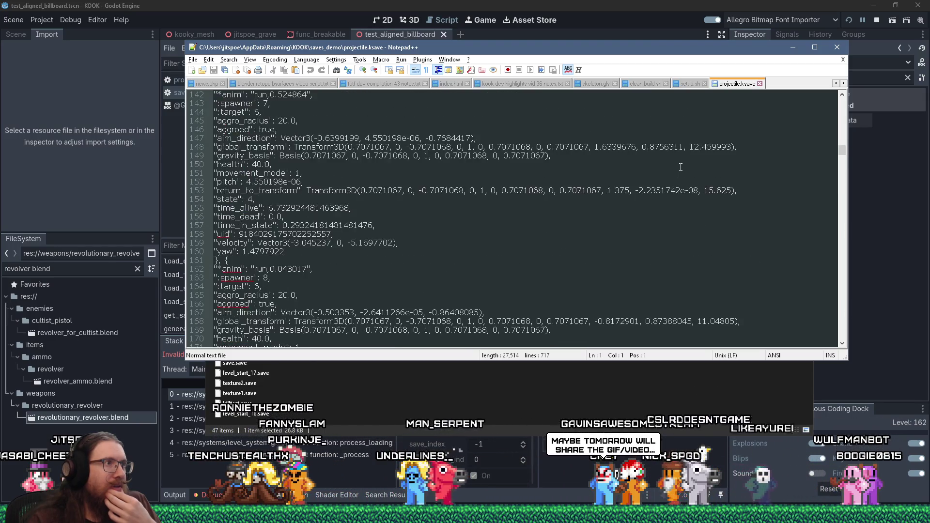
{"action": "scroll", "coordinate": [681, 167], "scroll_direction": "up", "scroll_amount": 8}
{"action": "left_click", "coordinate": [681, 167]}
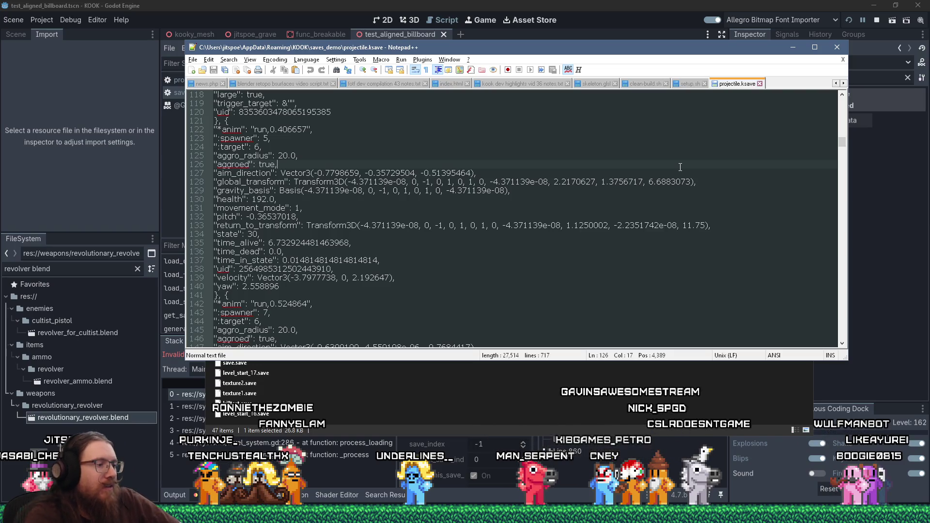
- Search for 'Point', hitting matches on lines 95 and 25, then scroll to the entities section
{"action": "key", "text": "ctrl+f"}
{"action": "key", "text": "Return"}
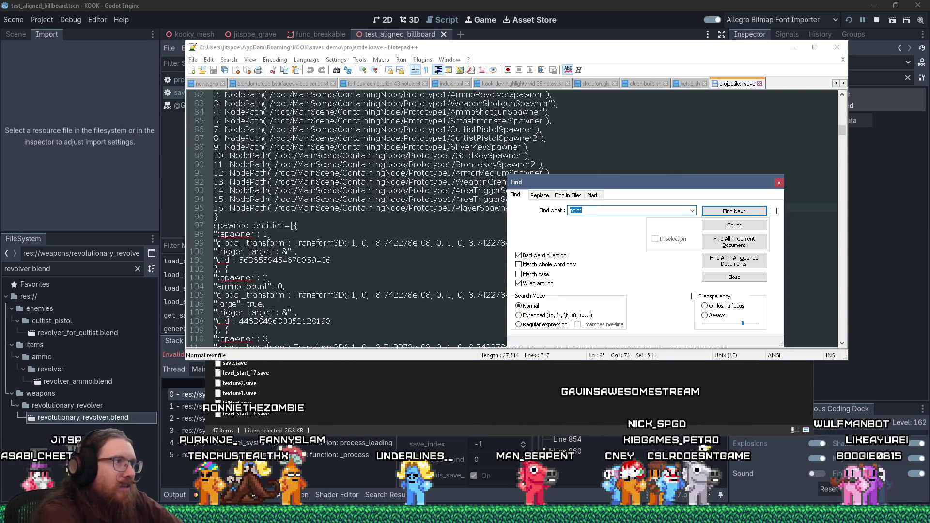
{"action": "key", "text": "Escape"}
{"action": "key", "text": "F3"}
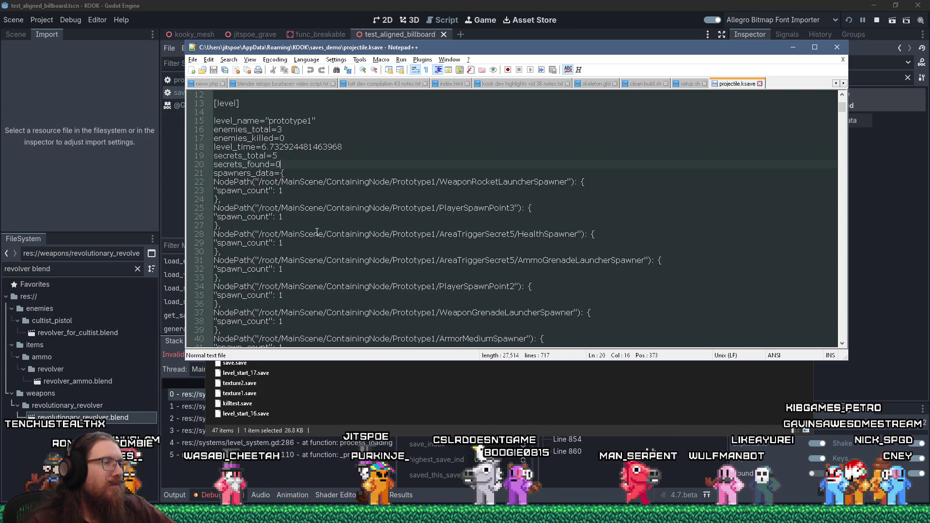
{"action": "scroll", "coordinate": [318, 233], "scroll_direction": "down", "scroll_amount": 16}
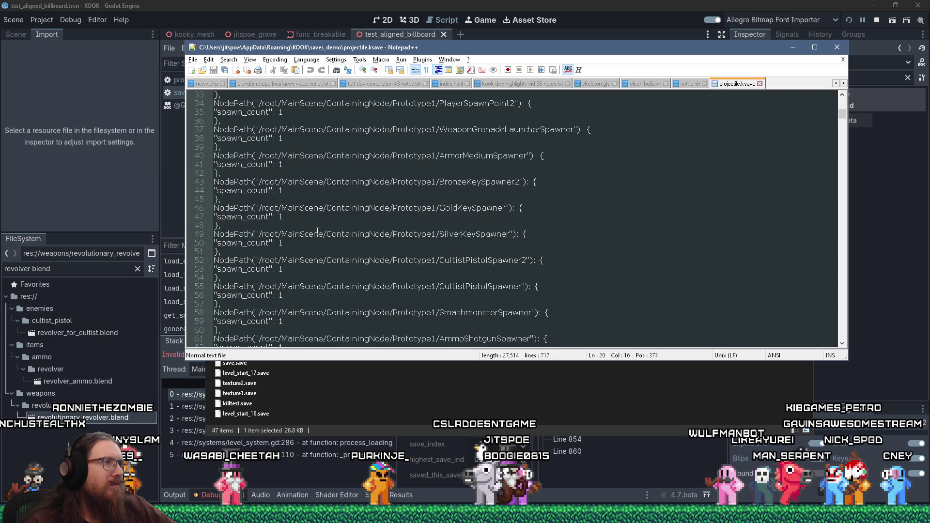
{"action": "scroll", "coordinate": [318, 232], "scroll_direction": "down", "scroll_amount": 4}
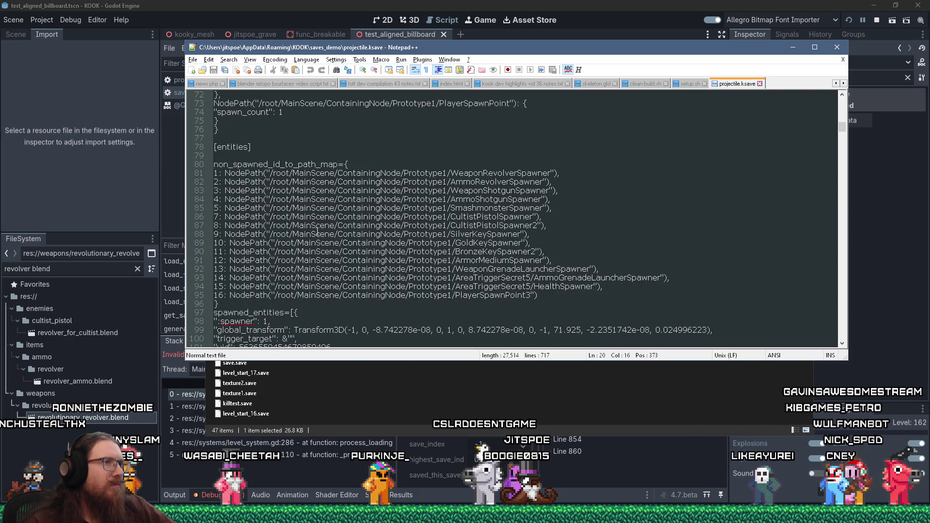
{"action": "scroll", "coordinate": [317, 232], "scroll_direction": "down", "scroll_amount": 4}
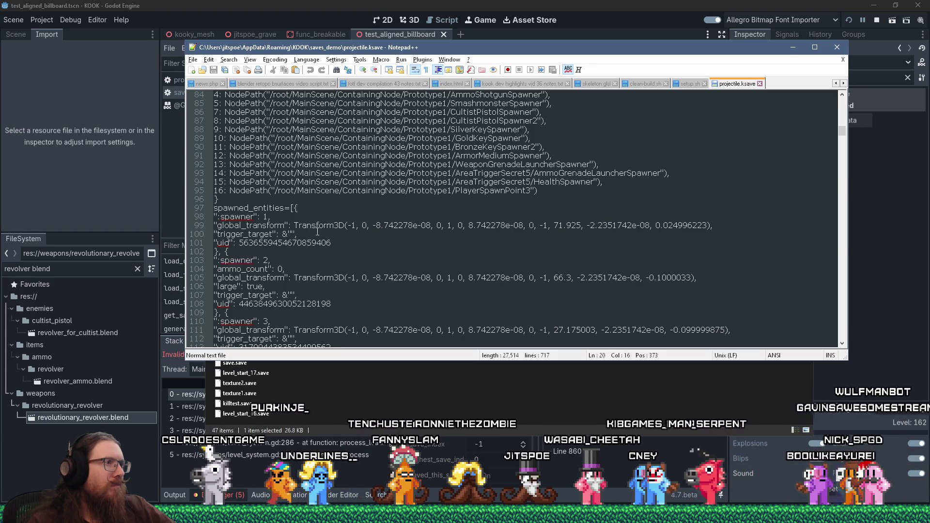
- Scroll down projectile.ksave toward the projectiles=[{ block near line 691
{"action": "scroll", "coordinate": [318, 232], "scroll_direction": "down", "scroll_amount": 11}
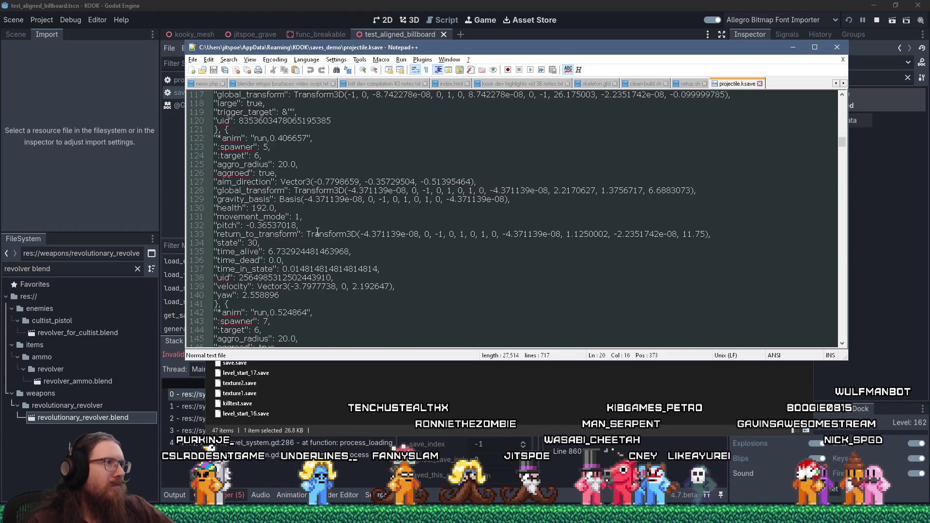
{"action": "scroll", "coordinate": [318, 233], "scroll_direction": "up", "scroll_amount": 5}
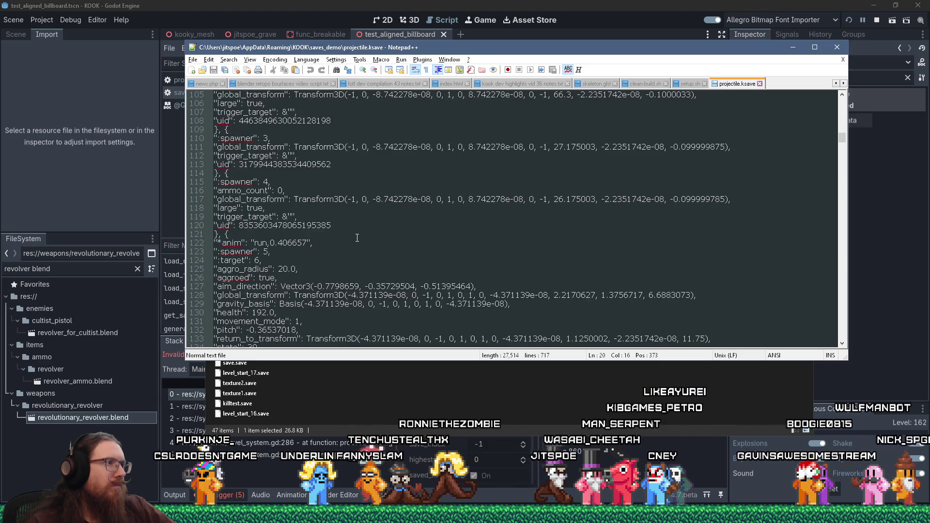
{"action": "scroll", "coordinate": [357, 238], "scroll_direction": "down", "scroll_amount": 4}
{"action": "scroll", "coordinate": [357, 238], "scroll_direction": "down", "scroll_amount": 12}
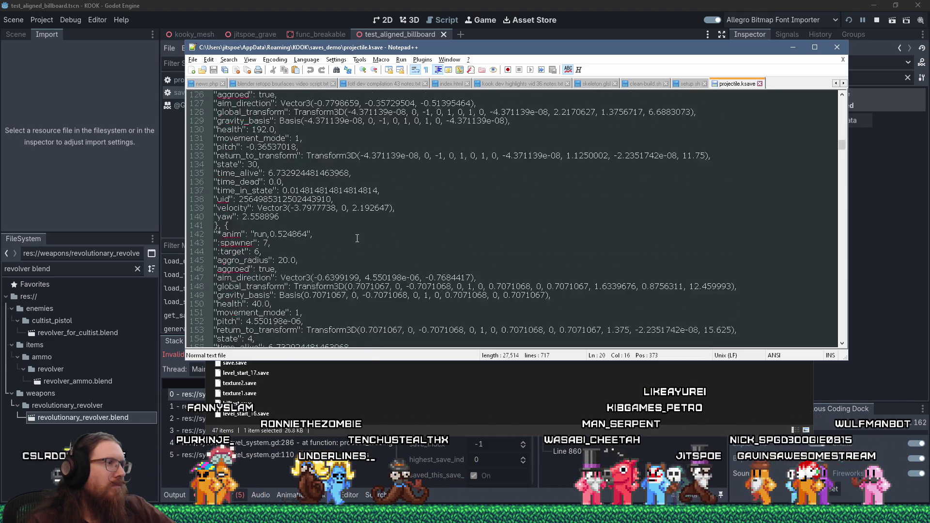
{"action": "scroll", "coordinate": [357, 238], "scroll_direction": "down", "scroll_amount": 20}
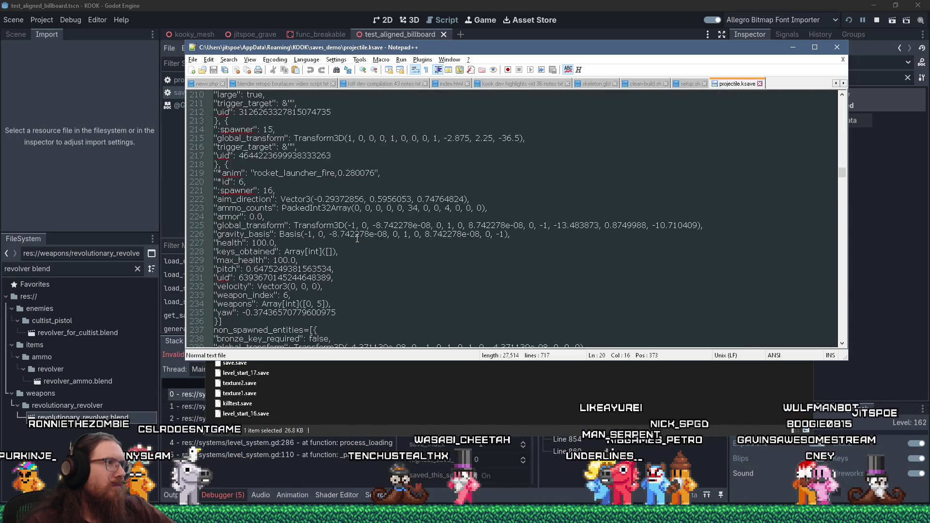
{"action": "scroll", "coordinate": [357, 238], "scroll_direction": "down", "scroll_amount": 3}
{"action": "scroll", "coordinate": [357, 238], "scroll_direction": "up", "scroll_amount": 2}
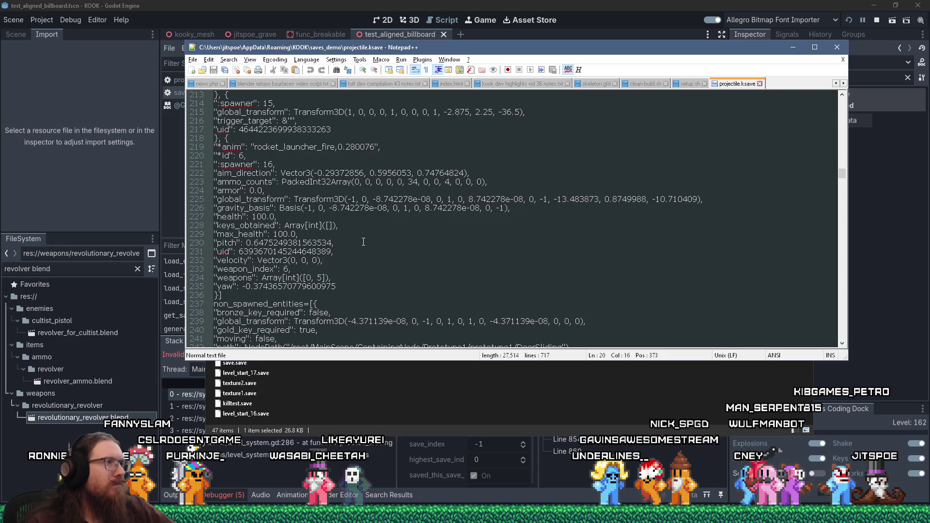
{"action": "scroll", "coordinate": [385, 243], "scroll_direction": "down", "scroll_amount": 6}
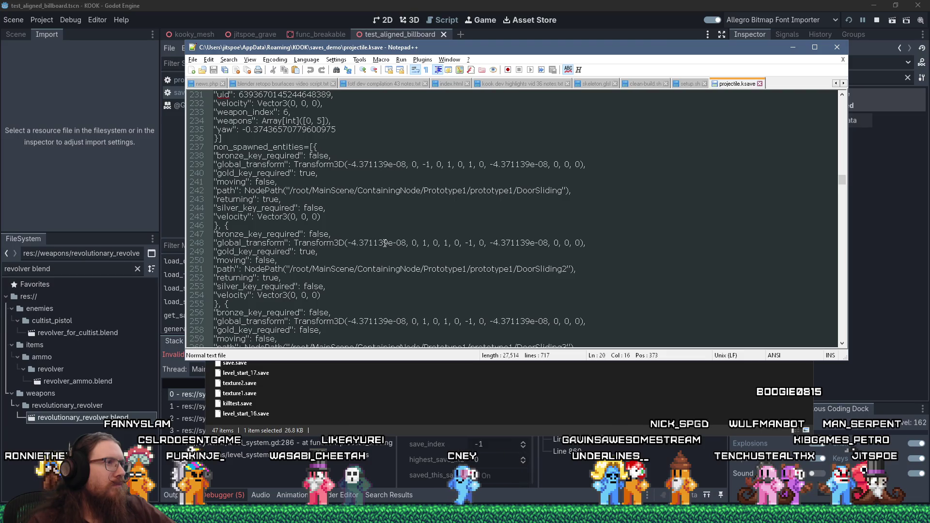
{"action": "scroll", "coordinate": [384, 243], "scroll_direction": "down", "scroll_amount": 20}
{"action": "scroll", "coordinate": [385, 243], "scroll_direction": "down", "scroll_amount": 20}
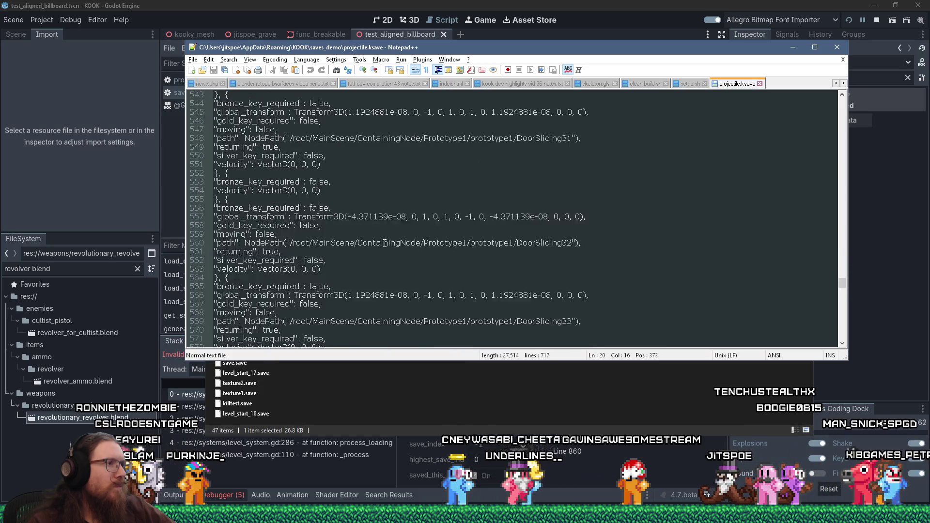
{"action": "scroll", "coordinate": [385, 243], "scroll_direction": "down", "scroll_amount": 20}
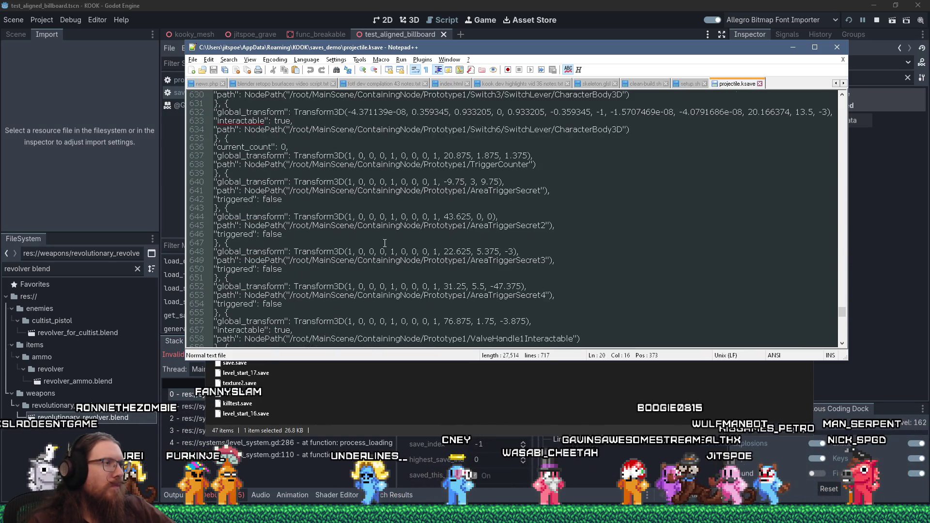
{"action": "scroll", "coordinate": [384, 243], "scroll_direction": "down", "scroll_amount": 4}
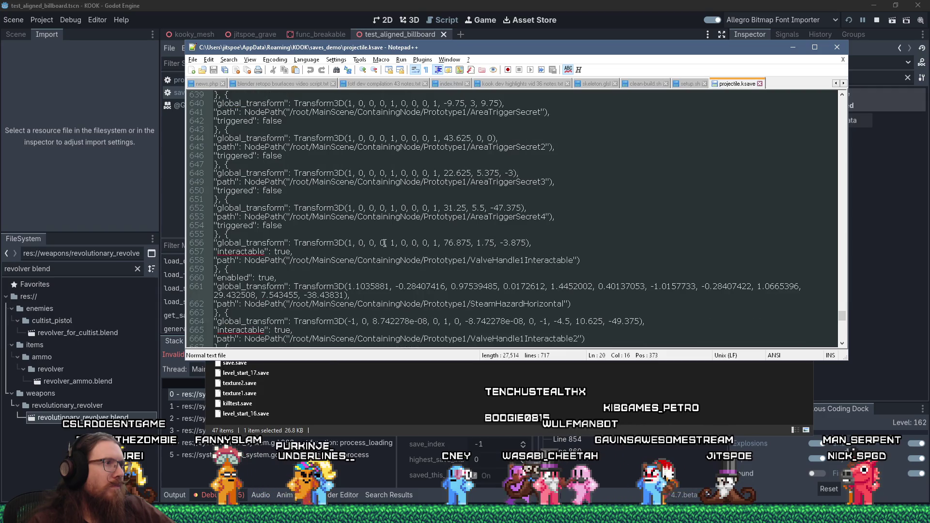
{"action": "scroll", "coordinate": [385, 244], "scroll_direction": "down", "scroll_amount": 7}
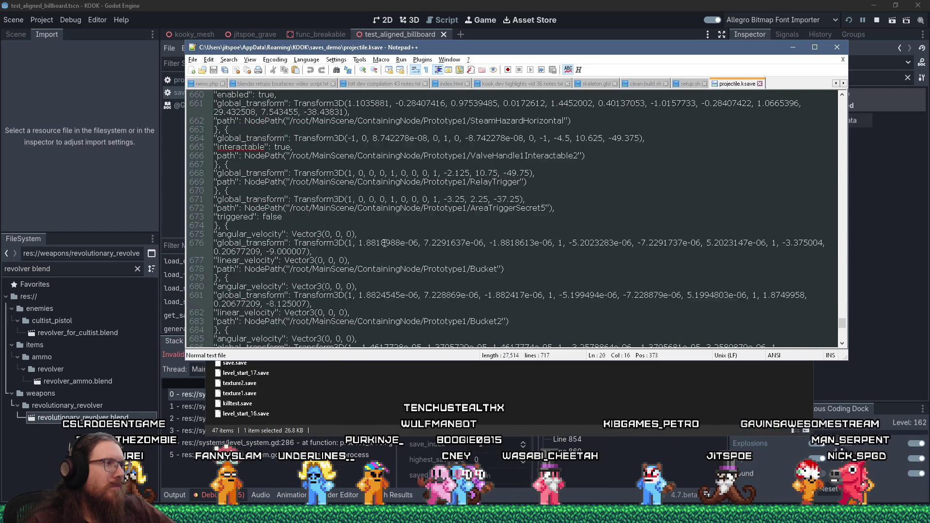
{"action": "scroll", "coordinate": [385, 243], "scroll_direction": "down", "scroll_amount": 7}
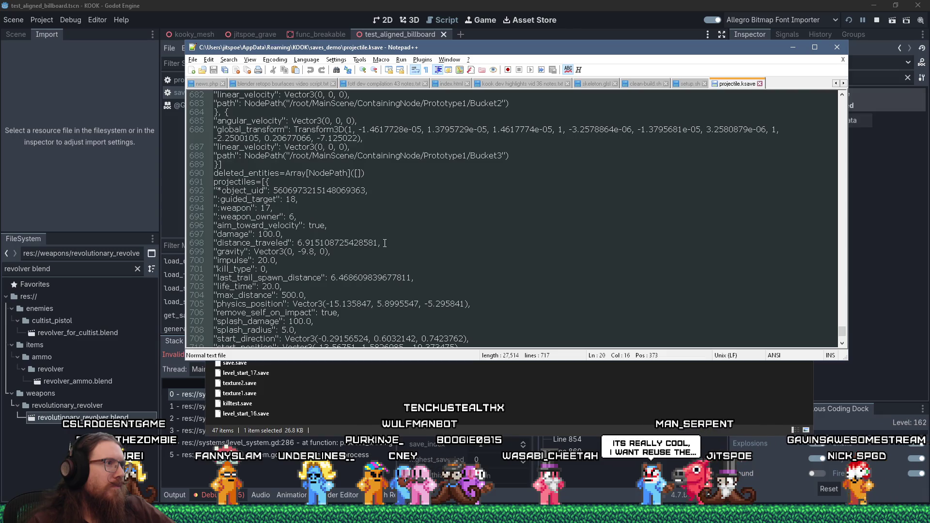
{"action": "scroll", "coordinate": [384, 243], "scroll_direction": "up", "scroll_amount": 3}
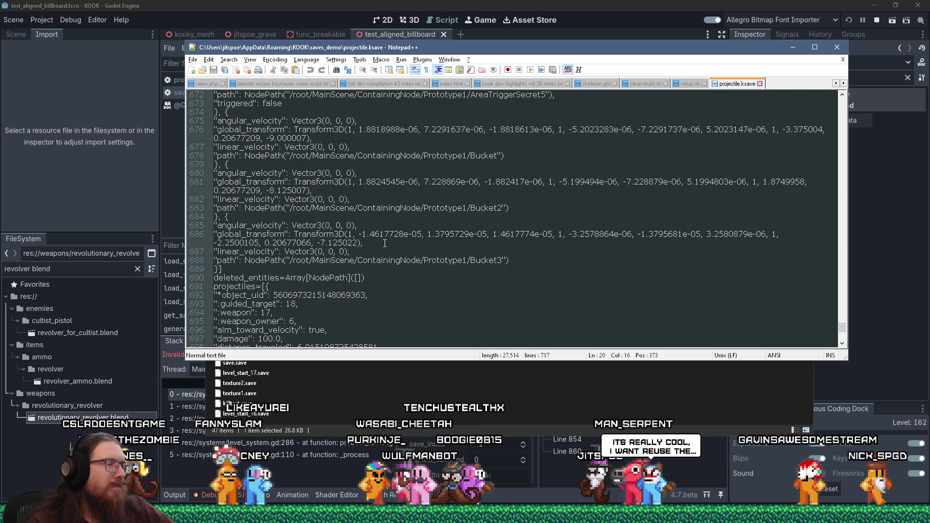
{"action": "scroll", "coordinate": [385, 244], "scroll_direction": "up", "scroll_amount": 10}
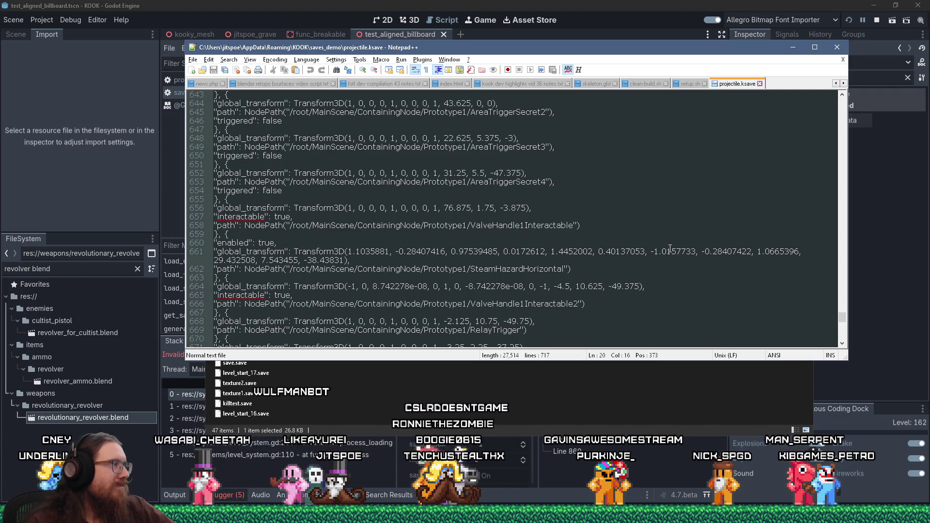
{"action": "left_click_drag", "start_coordinate": [841, 319], "coordinate": [863, 97]}
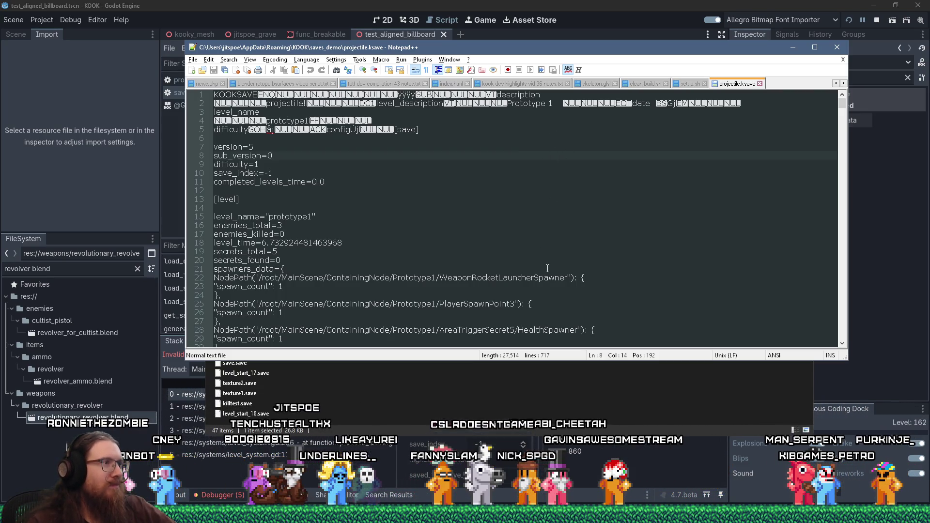
{"action": "scroll", "coordinate": [451, 245], "scroll_direction": "down", "scroll_amount": 1}
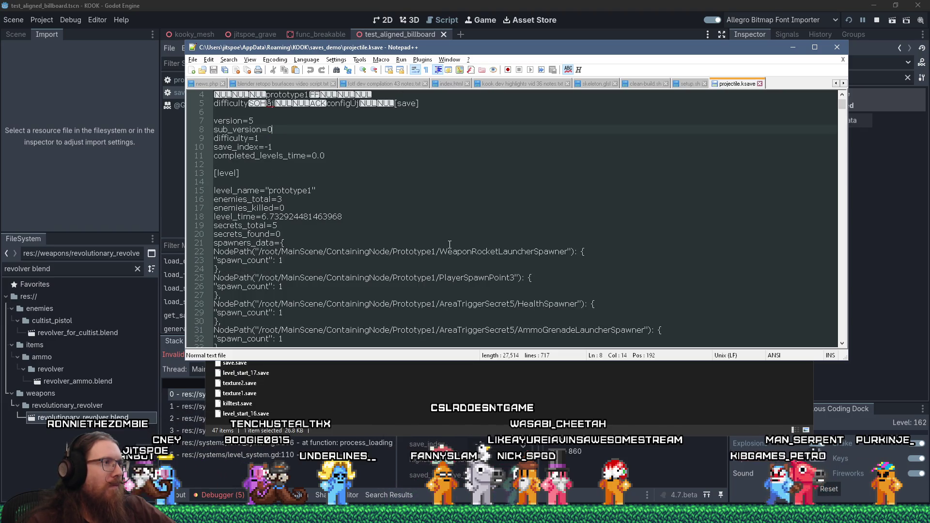
{"action": "scroll", "coordinate": [451, 245], "scroll_direction": "down", "scroll_amount": 1}
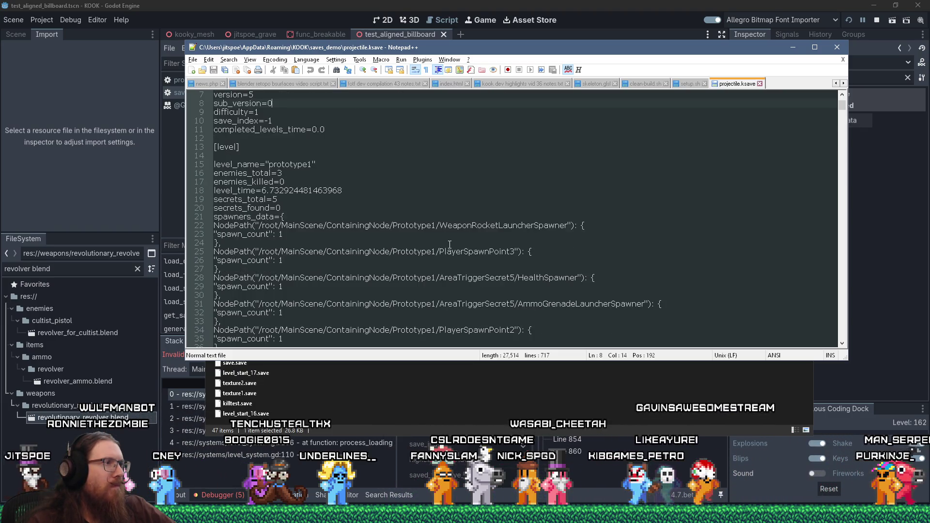
{"action": "scroll", "coordinate": [450, 245], "scroll_direction": "down", "scroll_amount": 12}
{"action": "scroll", "coordinate": [450, 245], "scroll_direction": "up", "scroll_amount": 12}
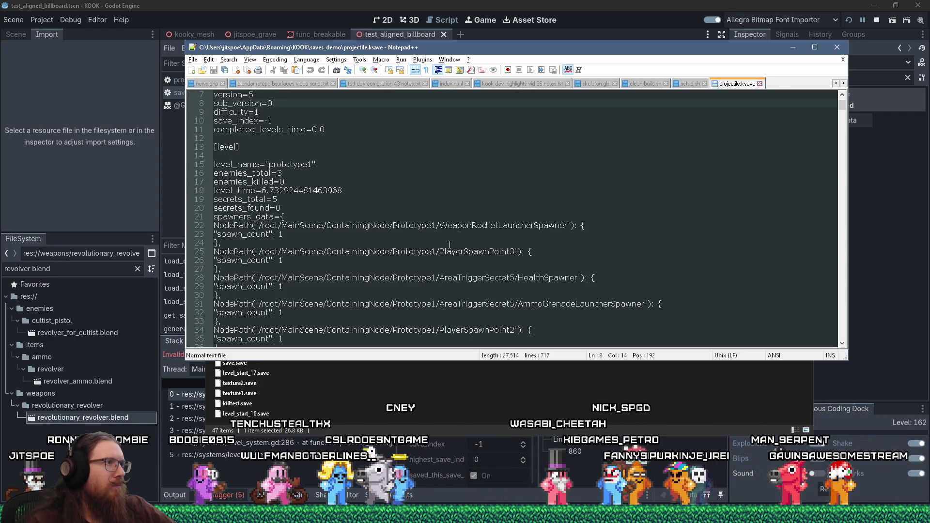
{"action": "scroll", "coordinate": [450, 245], "scroll_direction": "down", "scroll_amount": 11}
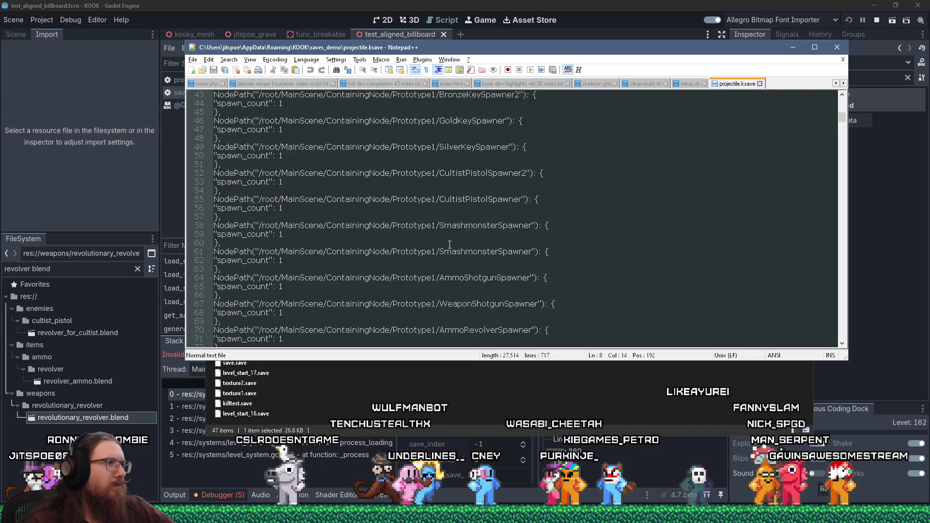
{"action": "scroll", "coordinate": [449, 244], "scroll_direction": "down", "scroll_amount": 8}
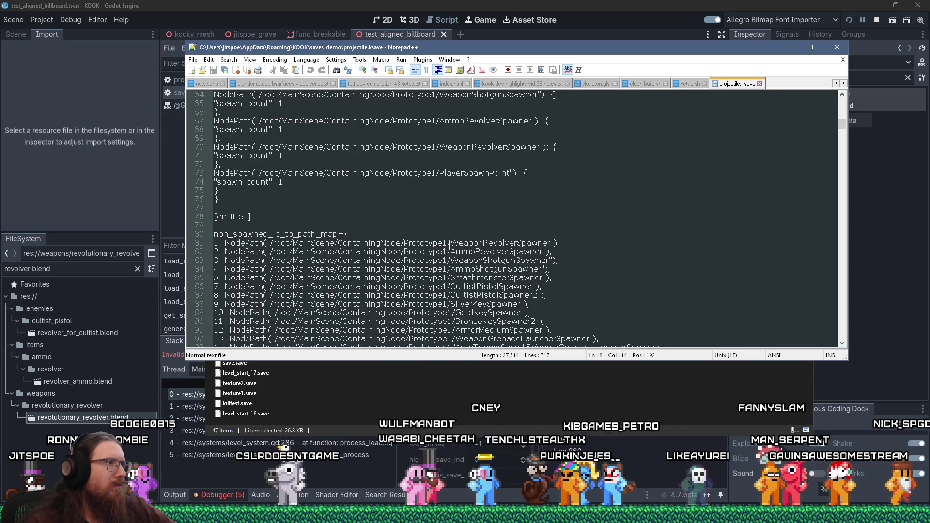
{"action": "scroll", "coordinate": [450, 245], "scroll_direction": "down", "scroll_amount": 2}
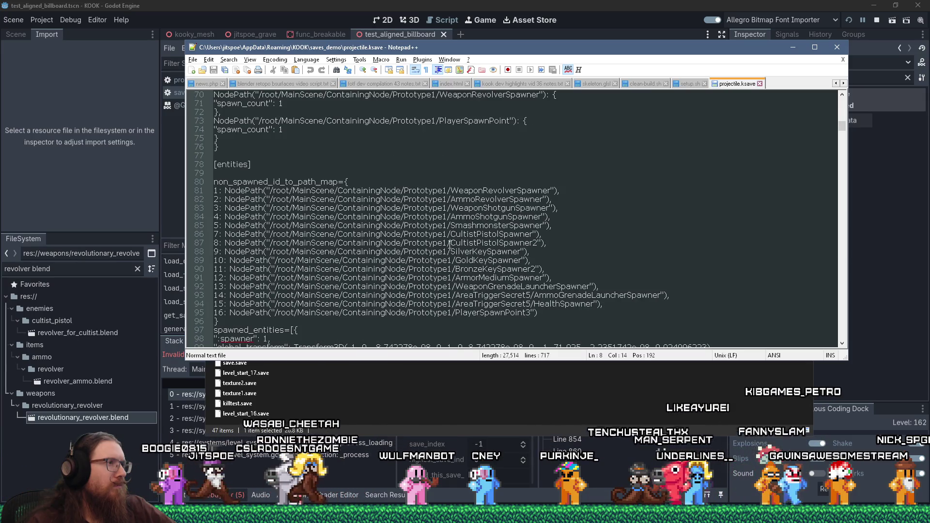
{"action": "scroll", "coordinate": [450, 245], "scroll_direction": "down", "scroll_amount": 3}
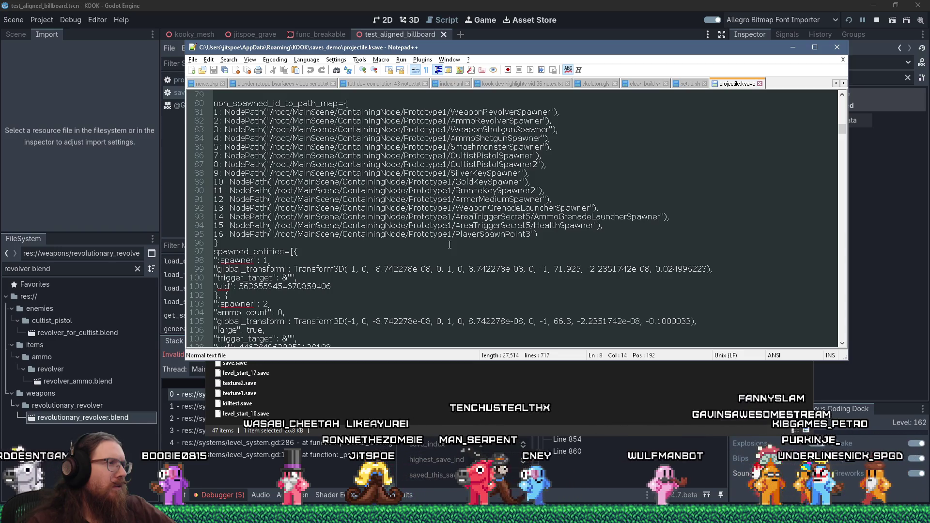
{"action": "scroll", "coordinate": [449, 245], "scroll_direction": "down", "scroll_amount": 4}
{"action": "scroll", "coordinate": [450, 245], "scroll_direction": "down", "scroll_amount": 1}
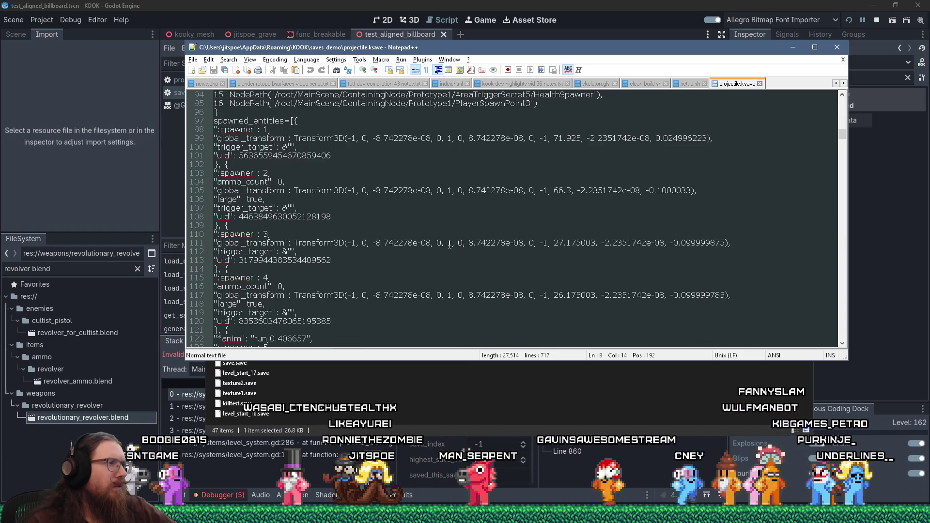
{"action": "scroll", "coordinate": [449, 244], "scroll_direction": "down", "scroll_amount": 5}
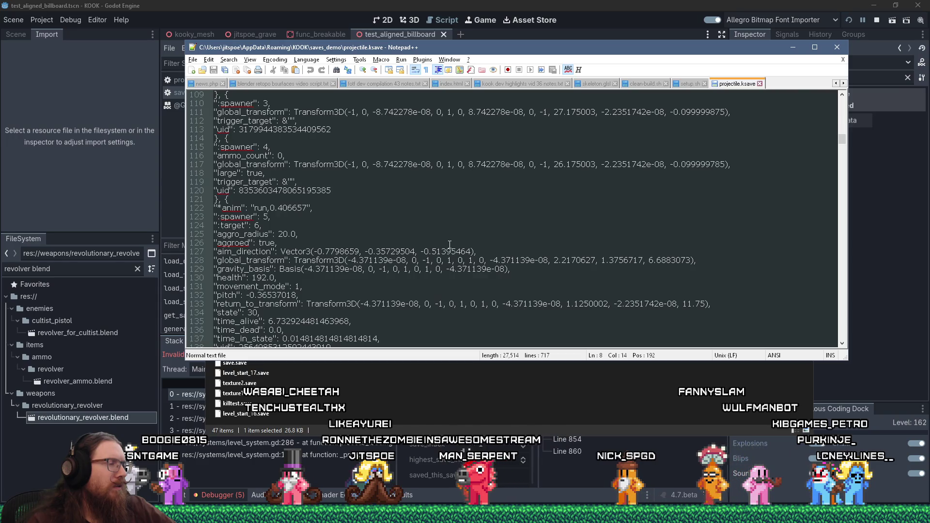
{"action": "scroll", "coordinate": [450, 244], "scroll_direction": "down", "scroll_amount": 6}
{"action": "scroll", "coordinate": [450, 244], "scroll_direction": "down", "scroll_amount": 5}
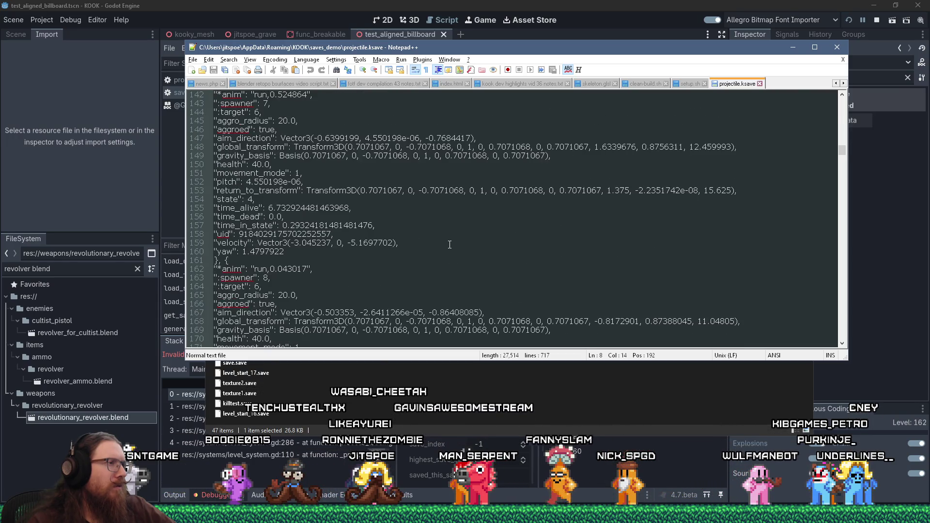
{"action": "scroll", "coordinate": [450, 245], "scroll_direction": "down", "scroll_amount": 1}
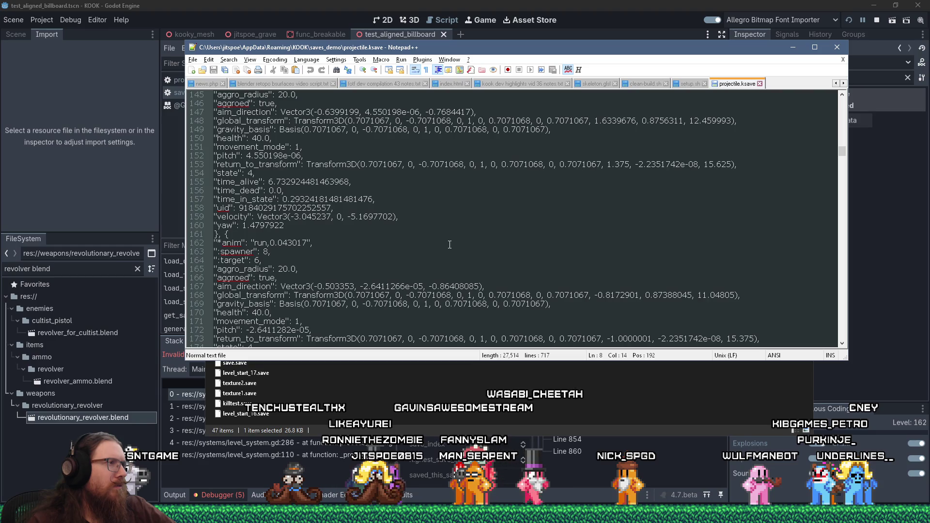
{"action": "scroll", "coordinate": [450, 245], "scroll_direction": "up", "scroll_amount": 3}
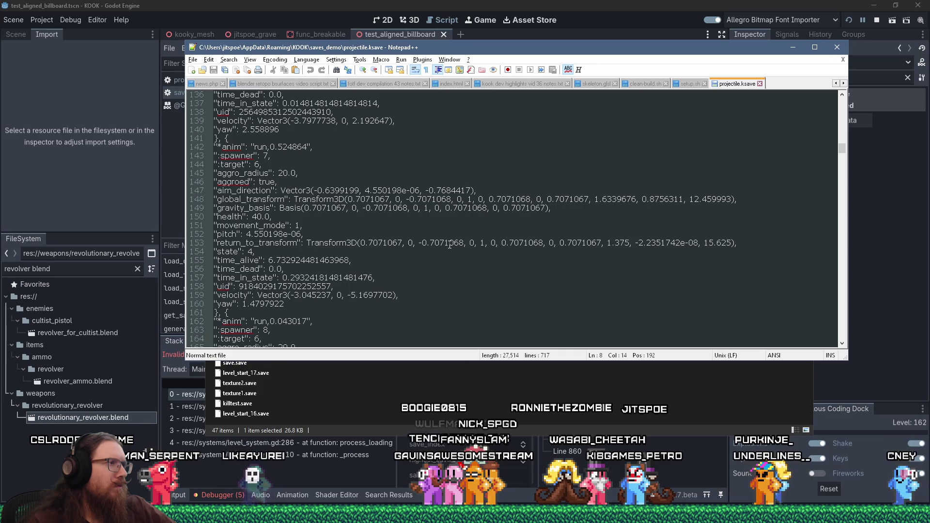
{"action": "scroll", "coordinate": [450, 244], "scroll_direction": "down", "scroll_amount": 3}
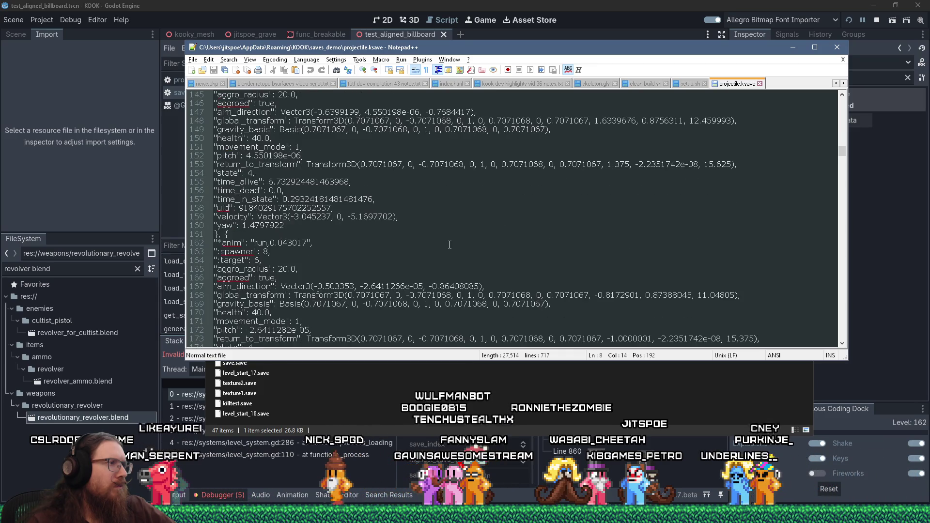
{"action": "scroll", "coordinate": [449, 245], "scroll_direction": "down", "scroll_amount": 2}
{"action": "scroll", "coordinate": [450, 245], "scroll_direction": "down", "scroll_amount": 1}
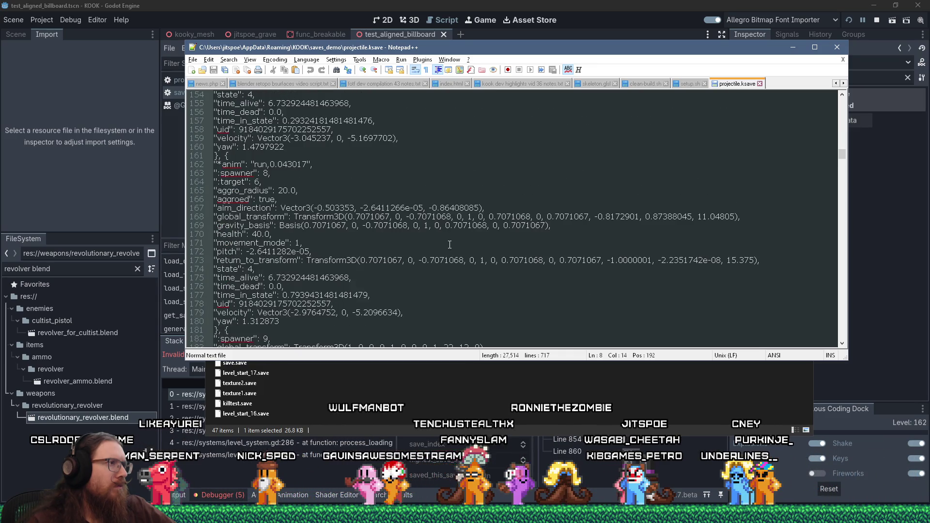
{"action": "scroll", "coordinate": [450, 245], "scroll_direction": "down", "scroll_amount": 1}
{"action": "scroll", "coordinate": [450, 245], "scroll_direction": "down", "scroll_amount": 19}
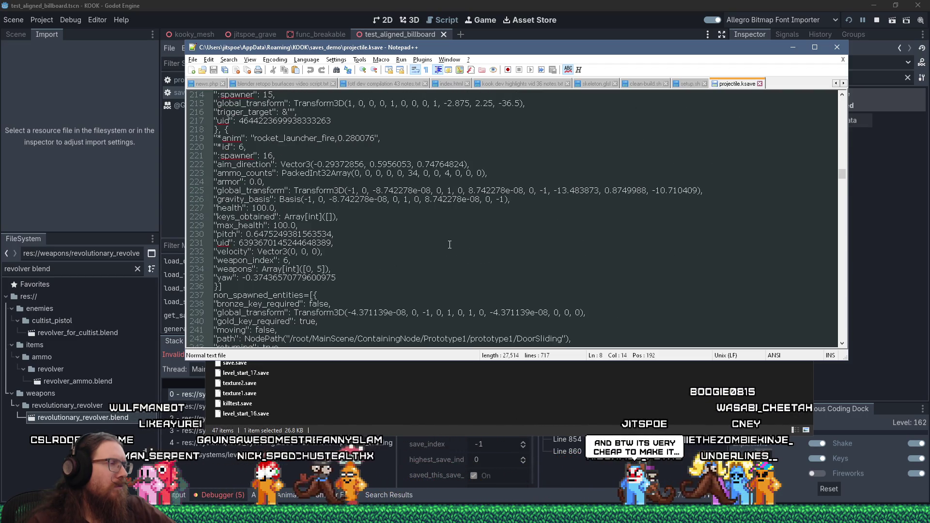
{"action": "scroll", "coordinate": [450, 244], "scroll_direction": "up", "scroll_amount": 2}
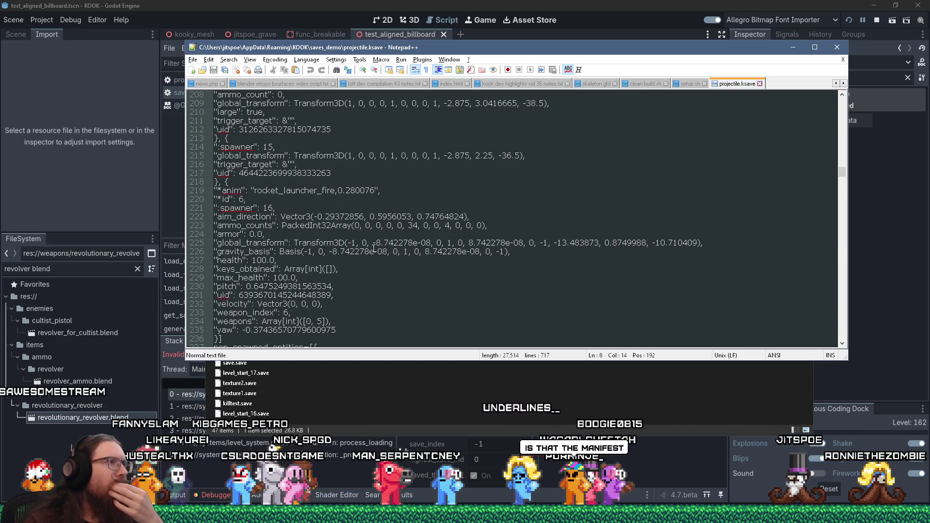
- Select the "*id": 6 line in projectile.ksave, review around it, then return to Godot
{"action": "left_click_drag", "start_coordinate": [264, 200], "coordinate": [214, 200]}
{"action": "scroll", "coordinate": [328, 231], "scroll_direction": "up", "scroll_amount": 3}
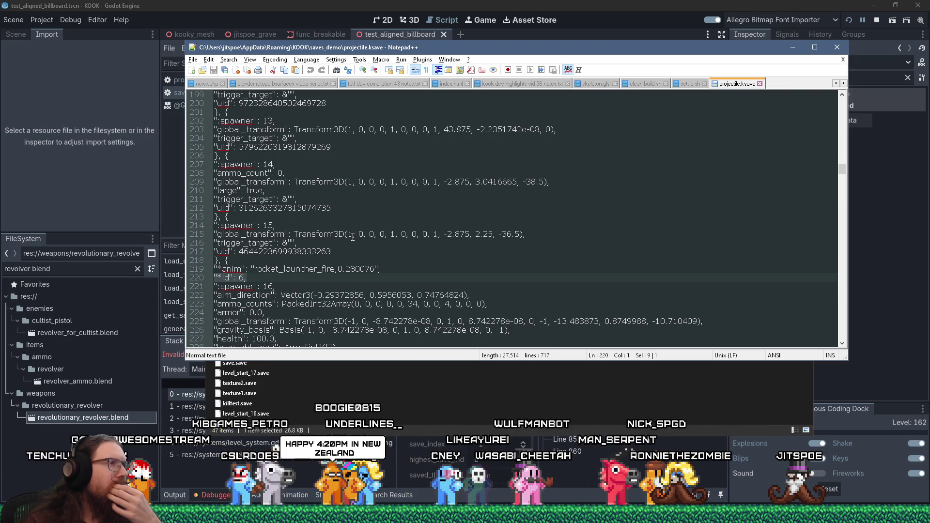
{"action": "scroll", "coordinate": [352, 237], "scroll_direction": "down", "scroll_amount": 5}
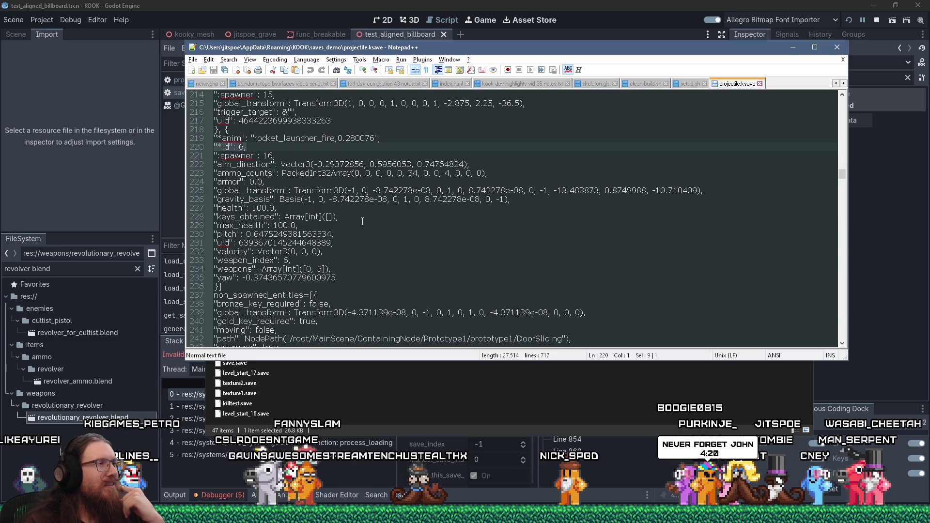
{"action": "left_click", "coordinate": [339, 4]}
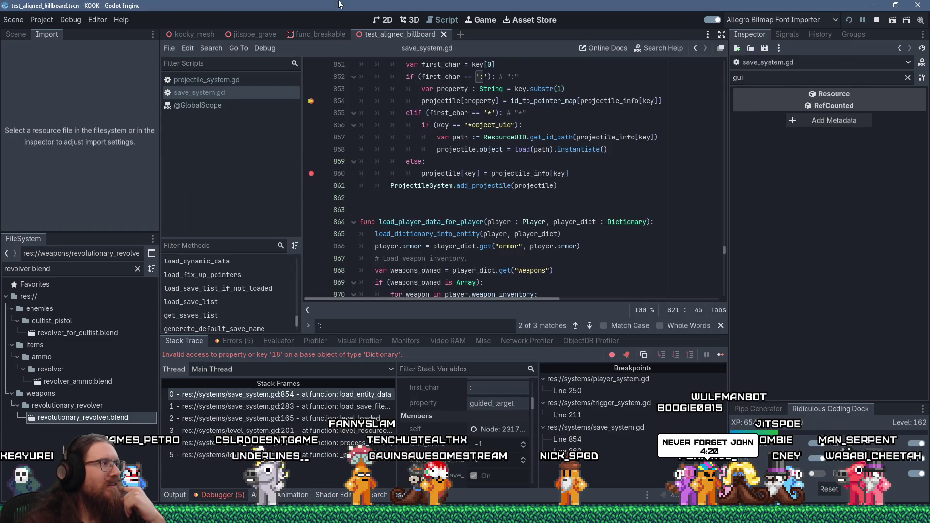
- Scroll save_system.gd up to the projectile loading loop and bring up the Start menu
{"action": "scroll", "coordinate": [426, 175], "scroll_direction": "up", "scroll_amount": 3}
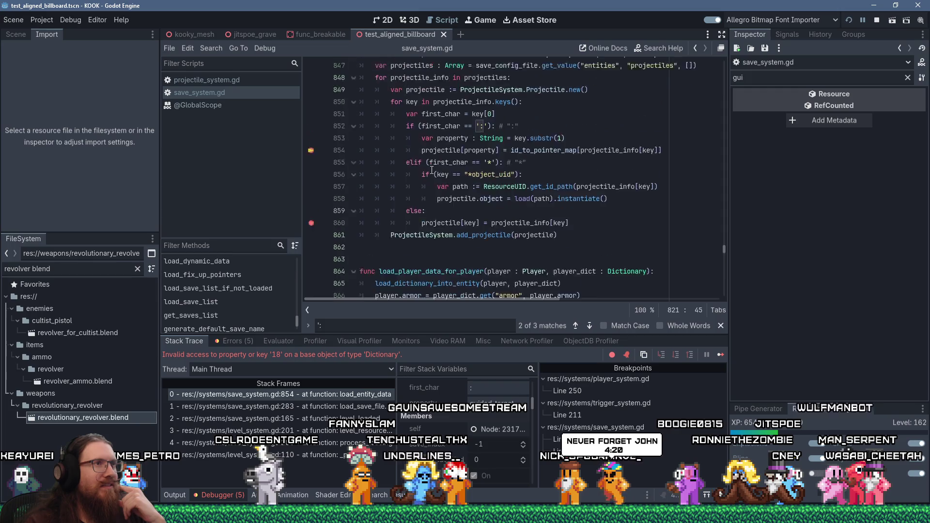
{"action": "scroll", "coordinate": [432, 170], "scroll_direction": "up", "scroll_amount": 1}
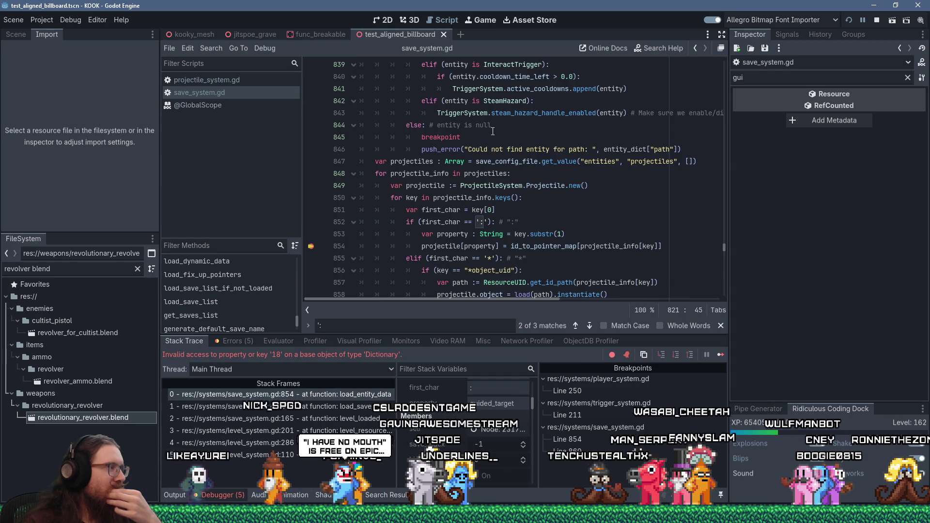
{"action": "key", "text": "super"}
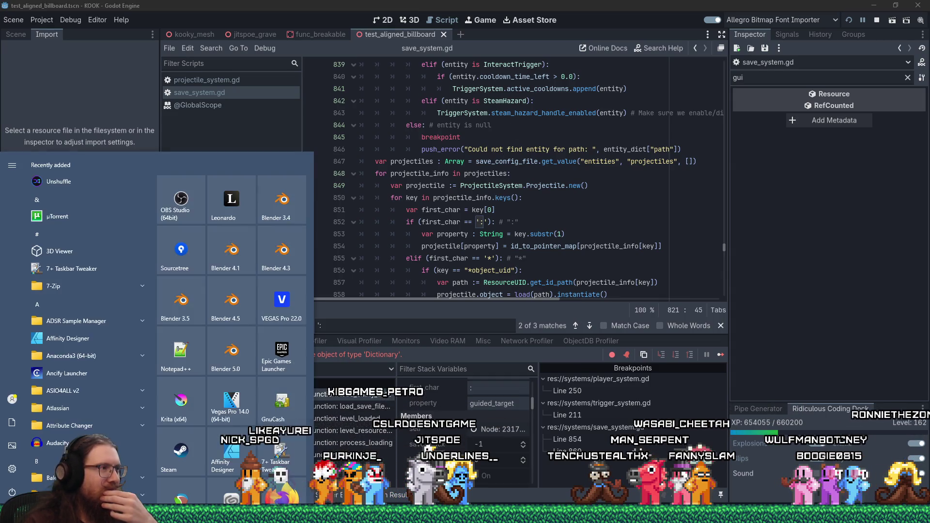
- Launch Epic Games Launcher, shift its window right, and open I Have No Mouth, and I Must Scream
{"action": "left_click", "coordinate": [270, 348]}
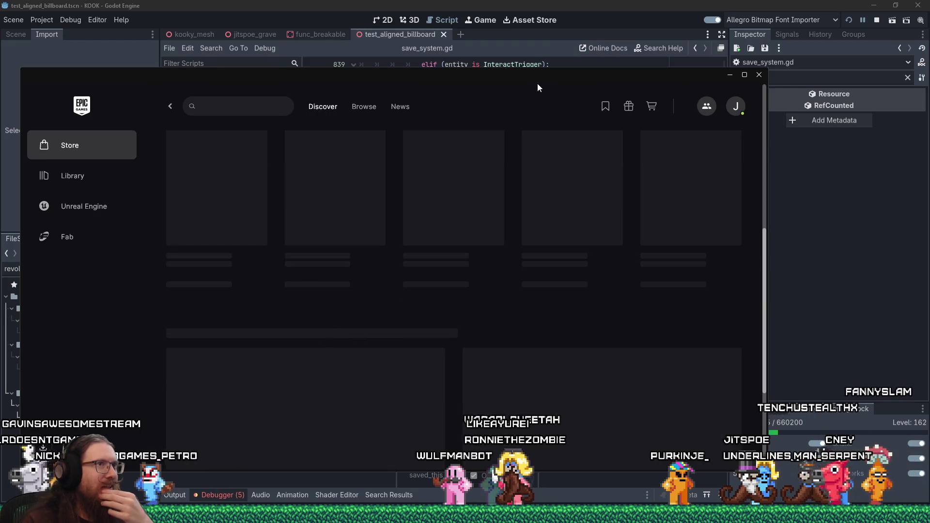
{"action": "left_click_drag", "start_coordinate": [537, 89], "coordinate": [661, 86]}
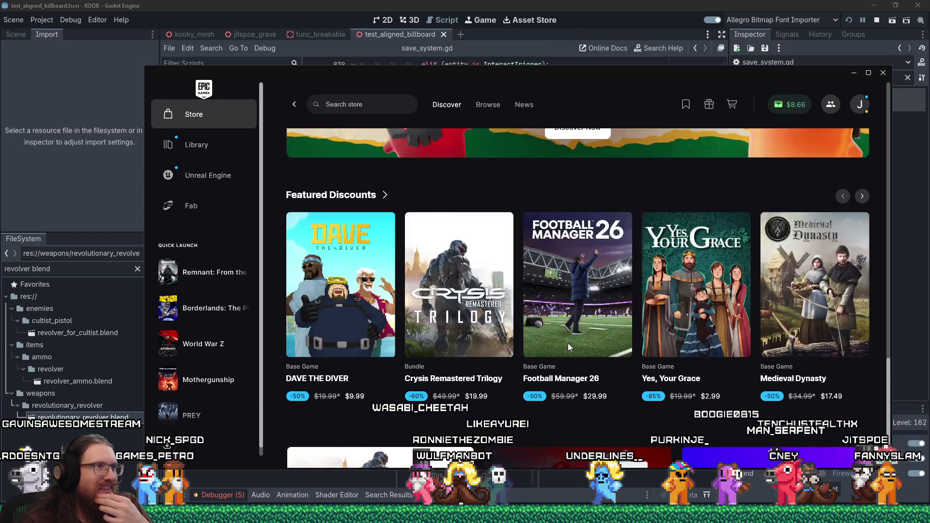
{"action": "scroll", "coordinate": [568, 343], "scroll_direction": "down", "scroll_amount": 10}
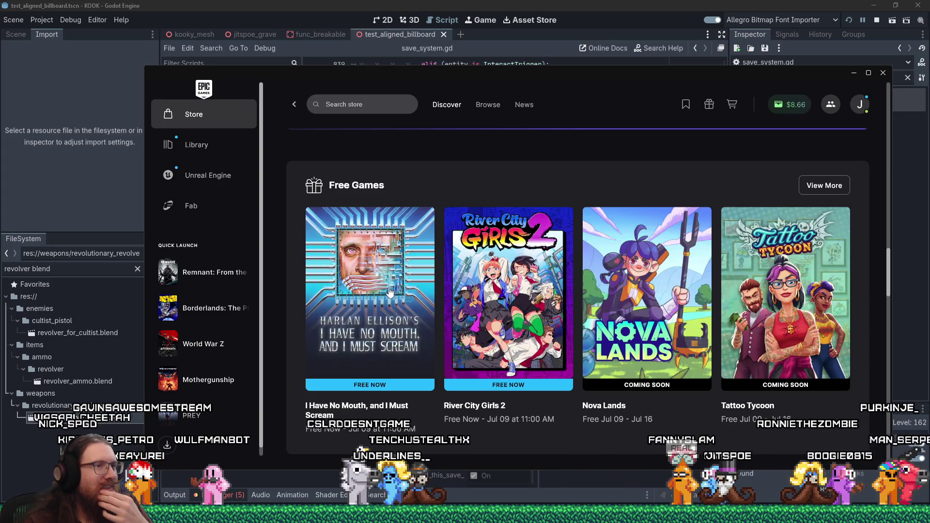
{"action": "left_click", "coordinate": [386, 281]}
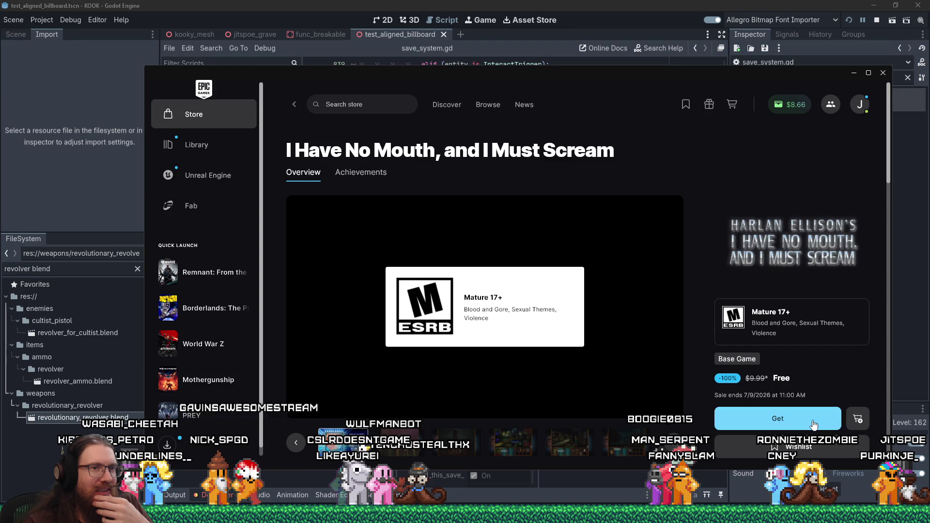
- Claim I Have No Mouth, and I Must Scream for free into the library and dismiss the confirmation
{"action": "left_click", "coordinate": [813, 424]}
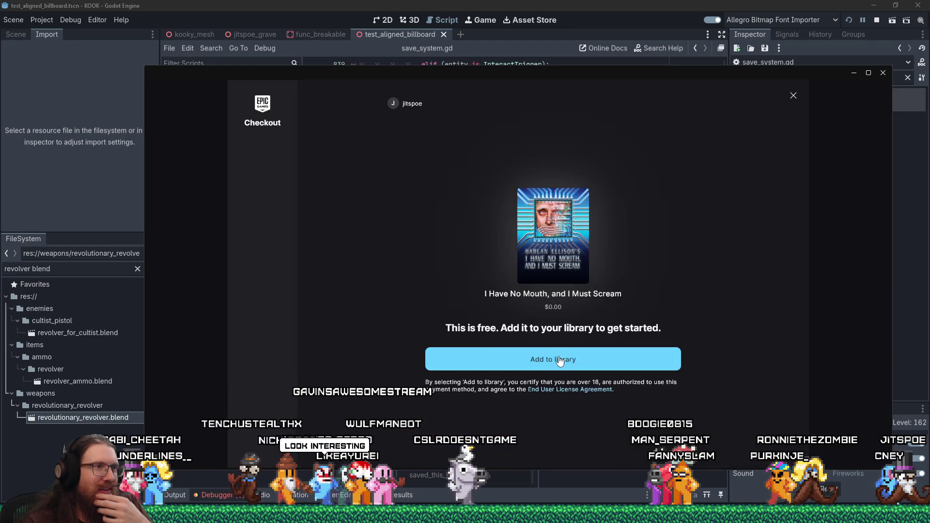
{"action": "left_click", "coordinate": [559, 359]}
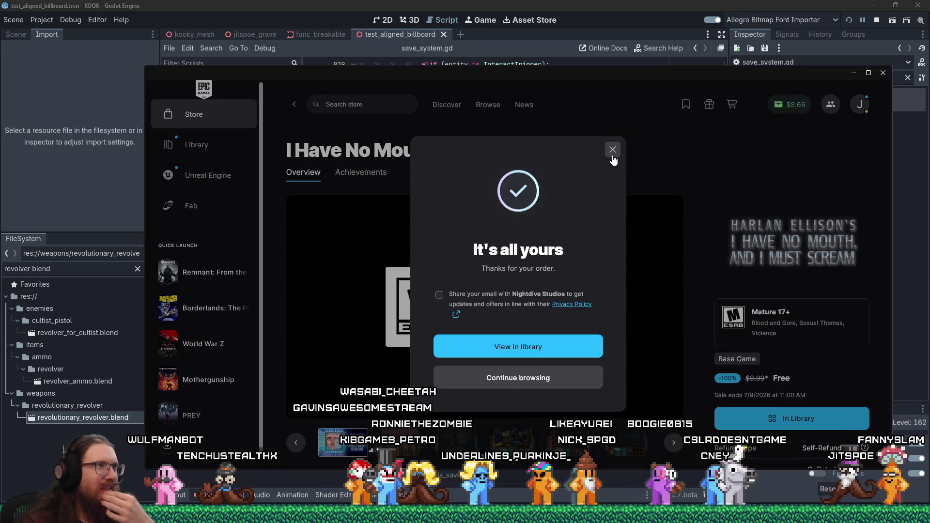
{"action": "left_click", "coordinate": [613, 151]}
{"action": "scroll", "coordinate": [780, 278], "scroll_direction": "down", "scroll_amount": 5}
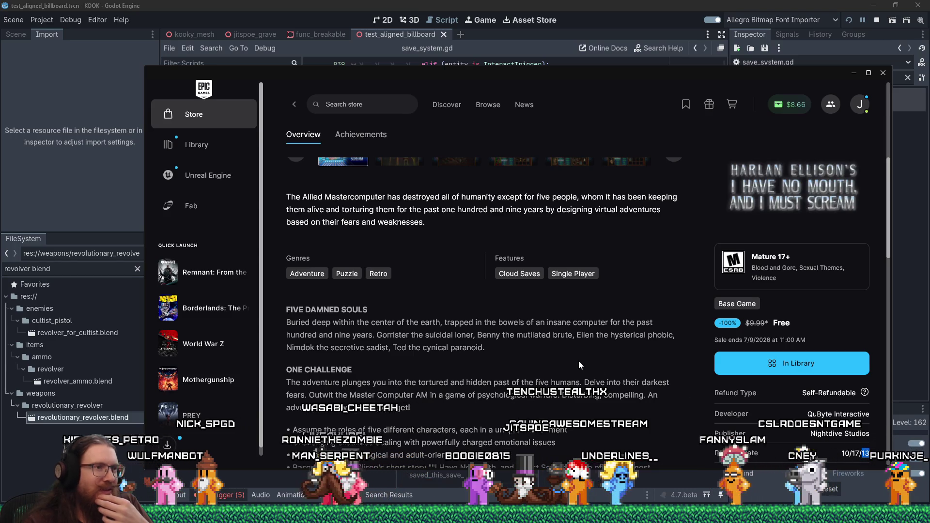
{"action": "scroll", "coordinate": [579, 361], "scroll_direction": "down", "scroll_amount": 3}
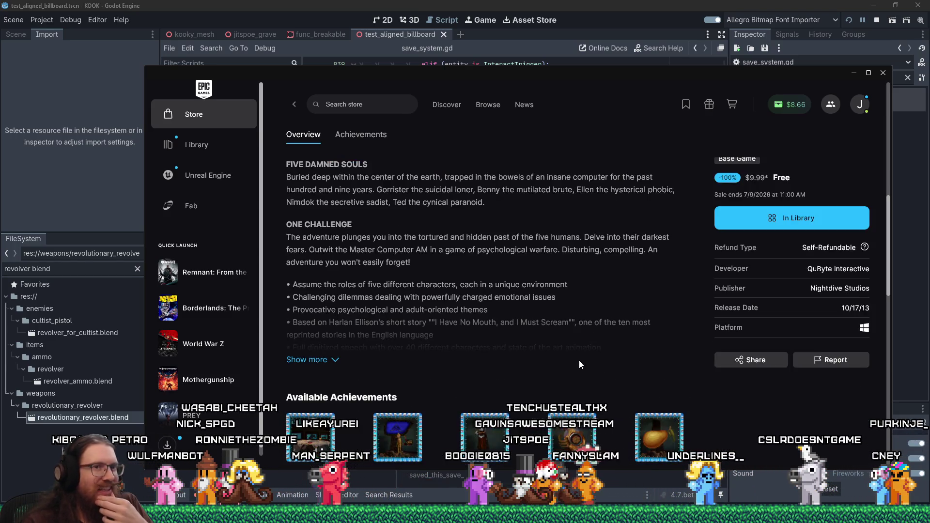
{"action": "double_click", "coordinate": [865, 309]}
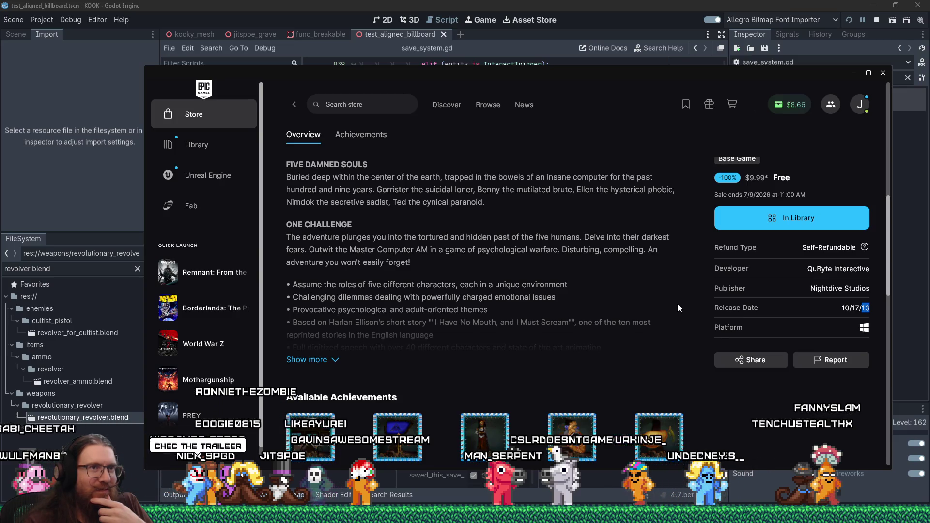
{"action": "scroll", "coordinate": [677, 304], "scroll_direction": "up", "scroll_amount": 2}
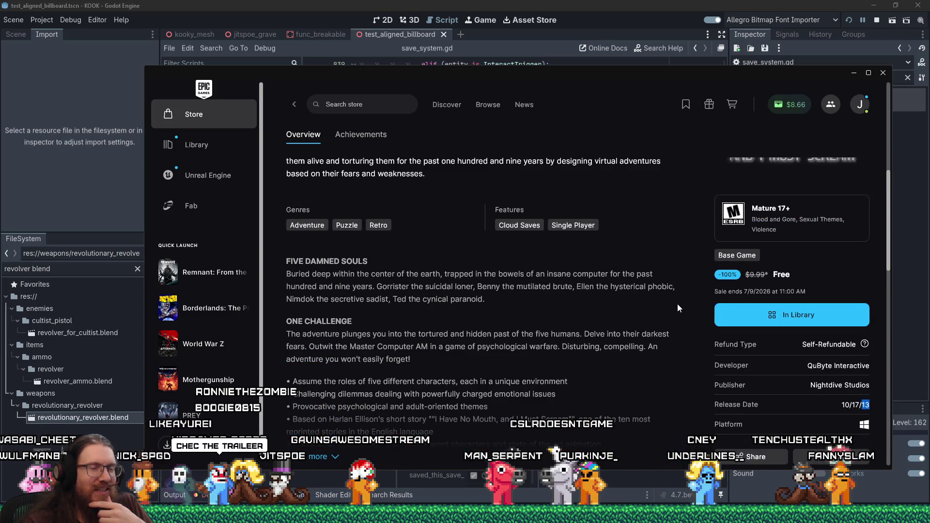
{"action": "scroll", "coordinate": [678, 308], "scroll_direction": "down", "scroll_amount": 2}
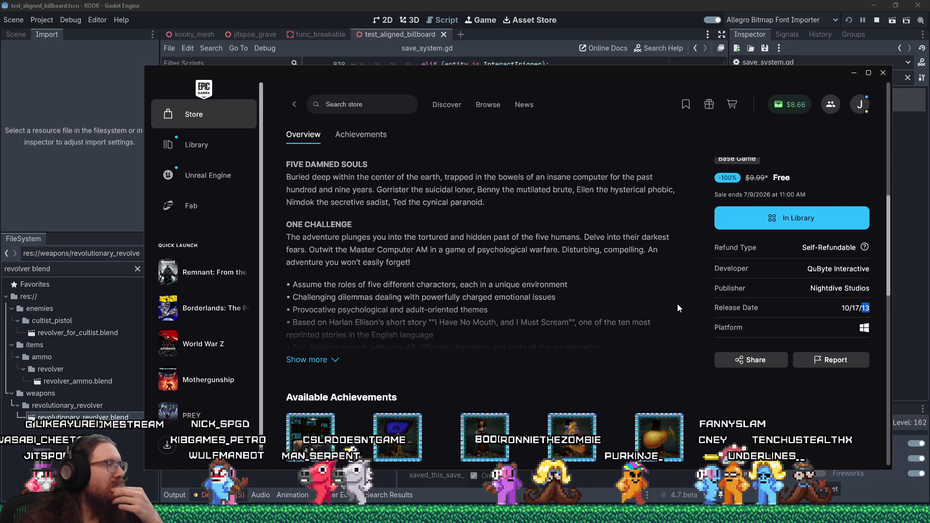
{"action": "scroll", "coordinate": [678, 309], "scroll_direction": "up", "scroll_amount": 5}
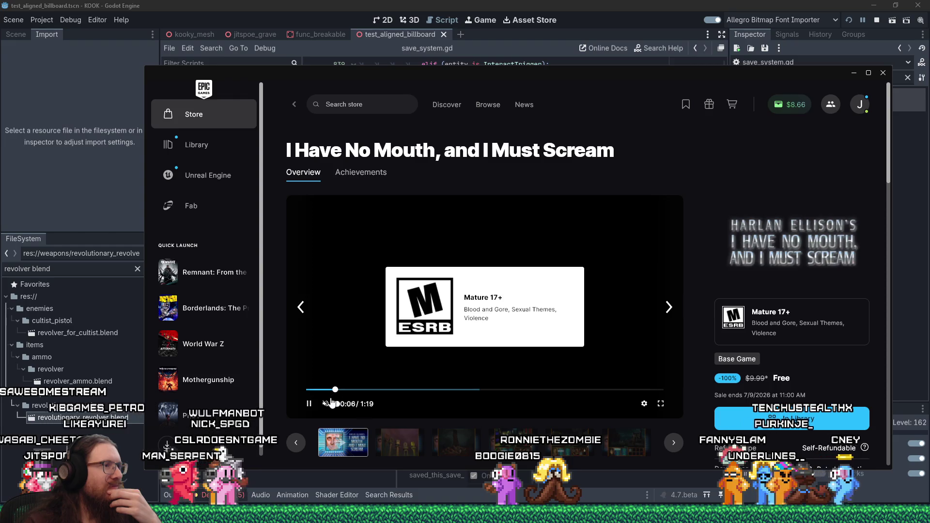
- Raise the trailer volume slightly, pause and resume it, then pause at 1:05
{"action": "left_click_drag", "start_coordinate": [345, 409], "coordinate": [347, 408]}
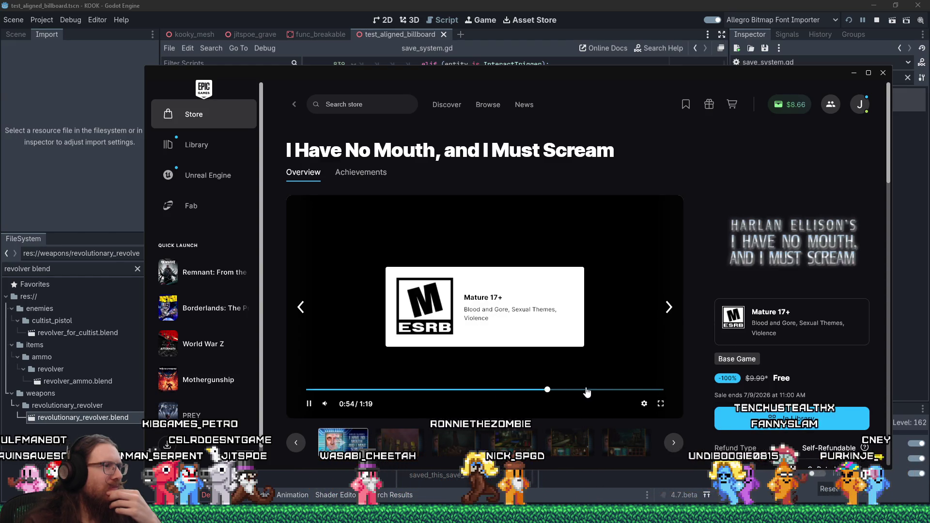
{"action": "left_click", "coordinate": [423, 396]}
{"action": "scroll", "coordinate": [405, 395], "scroll_direction": "down", "scroll_amount": 3}
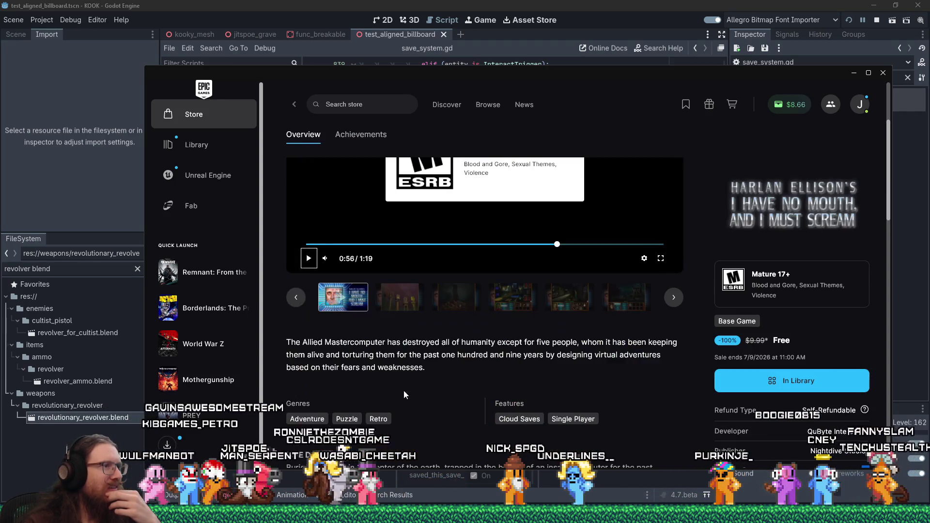
{"action": "key", "text": "space"}
{"action": "scroll", "coordinate": [404, 350], "scroll_direction": "up", "scroll_amount": 2}
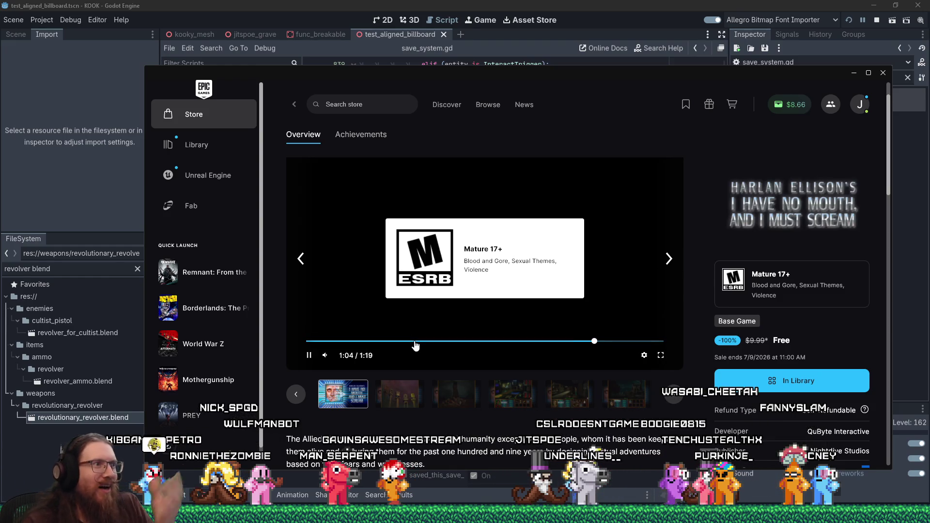
{"action": "left_click", "coordinate": [311, 357]}
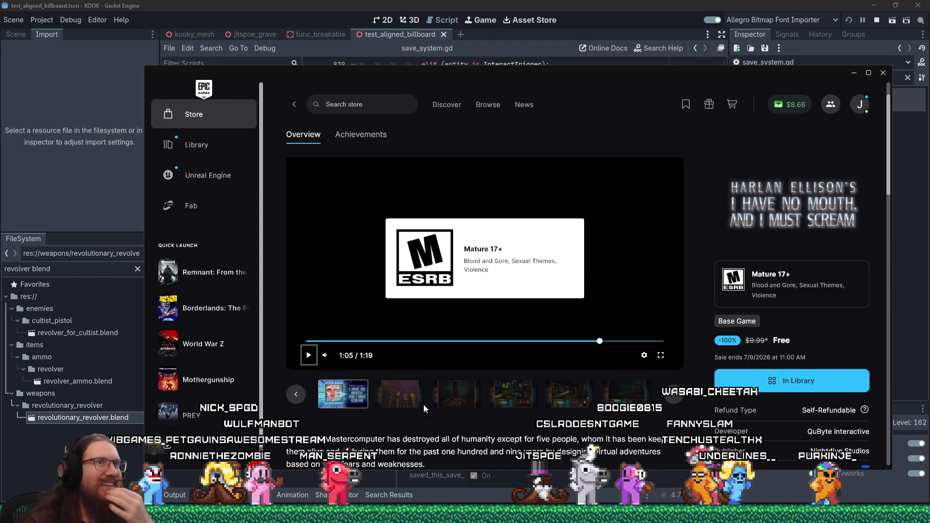
- Return to the store's Discover page
{"action": "scroll", "coordinate": [466, 406], "scroll_direction": "up", "scroll_amount": 2}
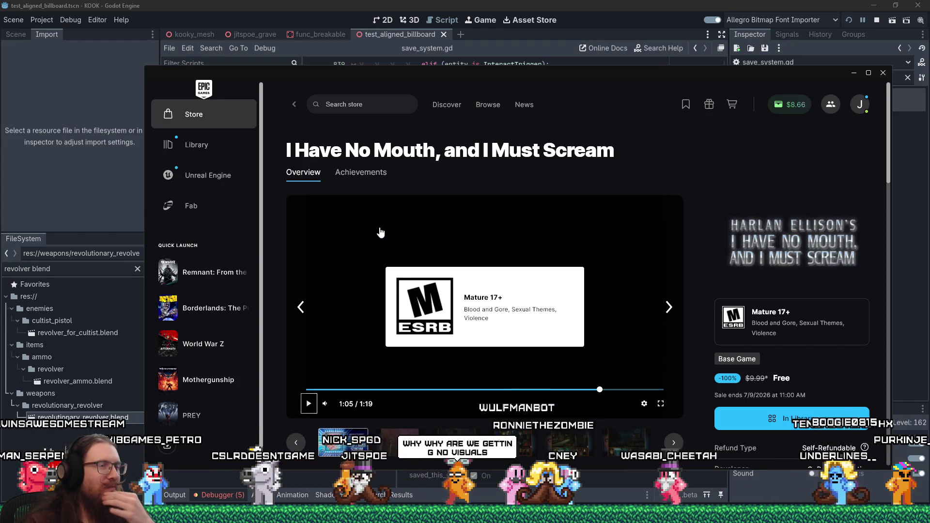
{"action": "scroll", "coordinate": [381, 235], "scroll_direction": "down", "scroll_amount": 2}
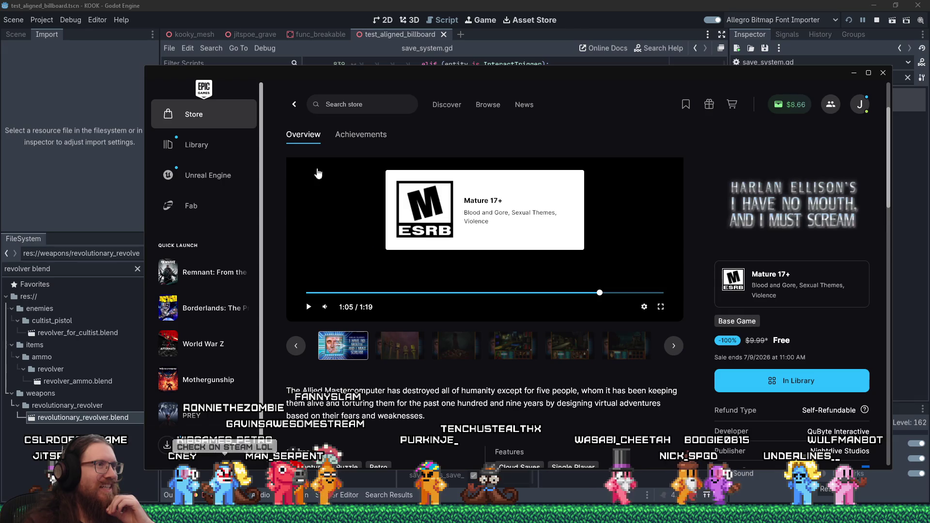
{"action": "left_click", "coordinate": [294, 104]}
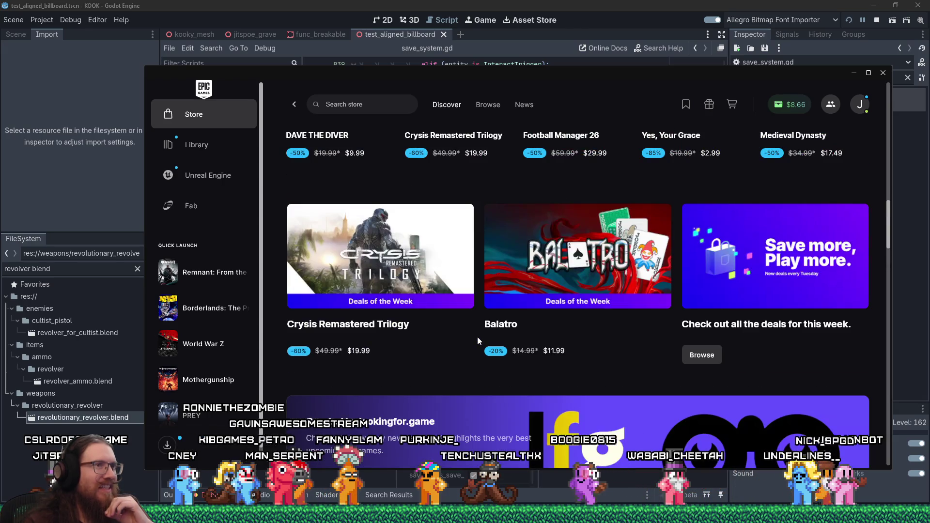
- Open the River City Girls 2 store page from the Free Games listing
{"action": "scroll", "coordinate": [543, 281], "scroll_direction": "down", "scroll_amount": 5}
{"action": "scroll", "coordinate": [542, 285], "scroll_direction": "down", "scroll_amount": 2}
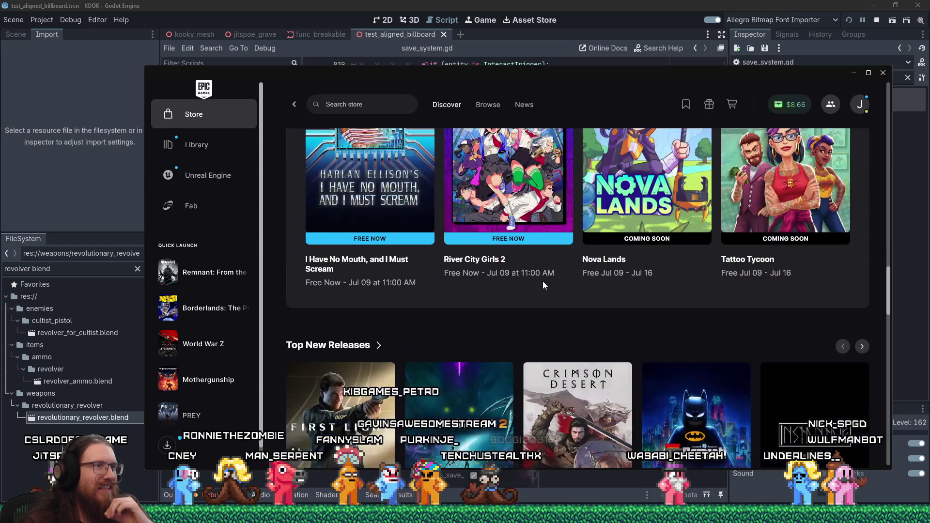
{"action": "scroll", "coordinate": [542, 285], "scroll_direction": "up", "scroll_amount": 2}
{"action": "left_click", "coordinate": [425, 302]}
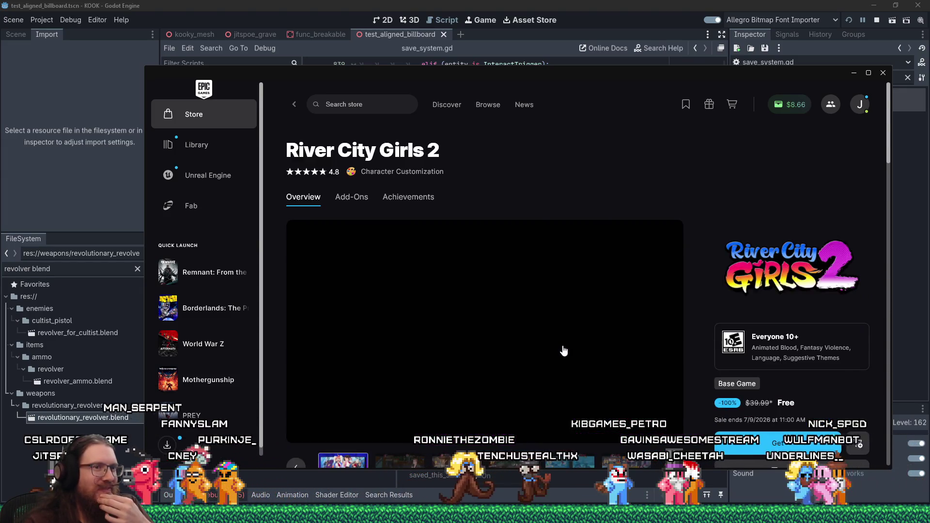
- Browse the River City Girls 2 gallery screenshots
{"action": "scroll", "coordinate": [562, 345], "scroll_direction": "down", "scroll_amount": 2}
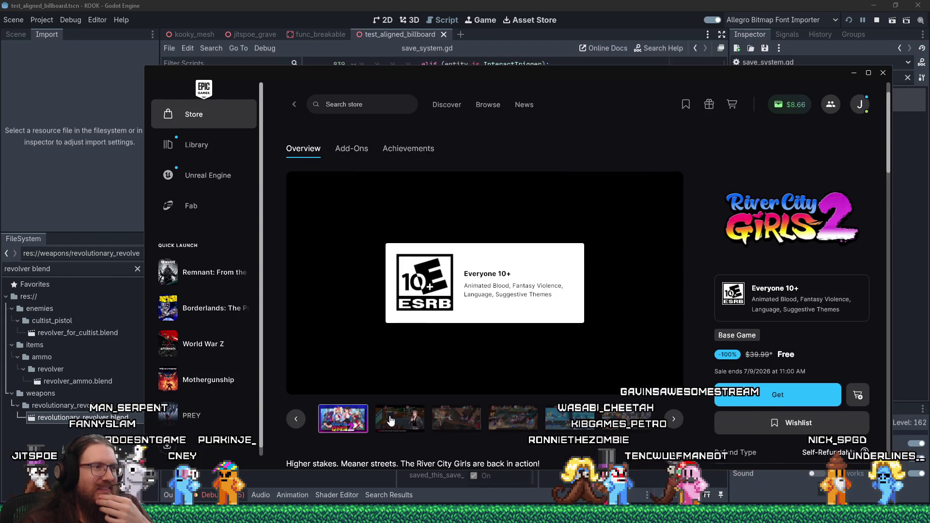
{"action": "left_click", "coordinate": [400, 418]}
{"action": "left_click", "coordinate": [457, 418]}
{"action": "left_click", "coordinate": [527, 417]}
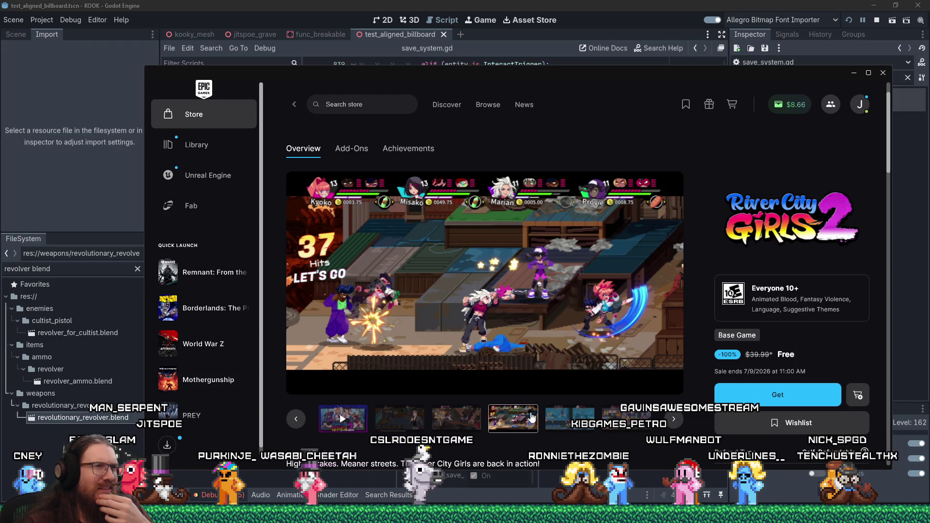
{"action": "left_click", "coordinate": [581, 412]}
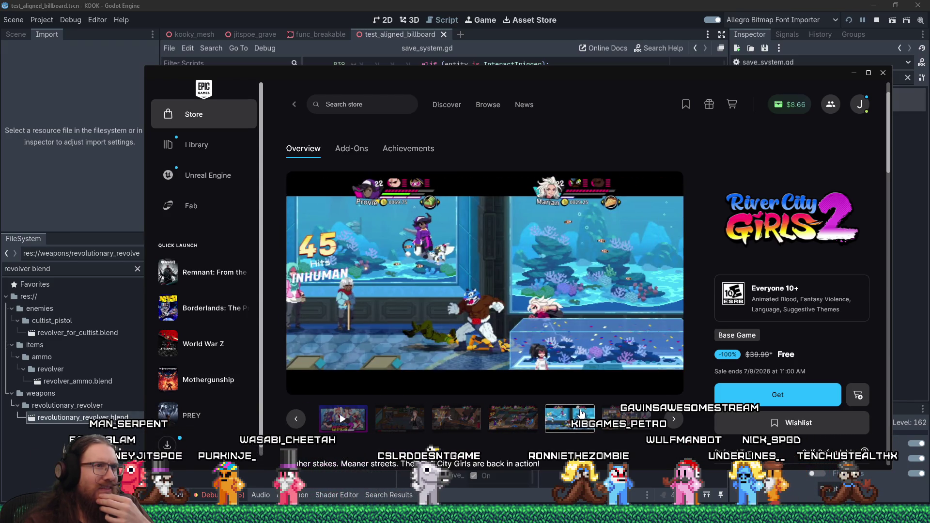
{"action": "left_click", "coordinate": [615, 412]}
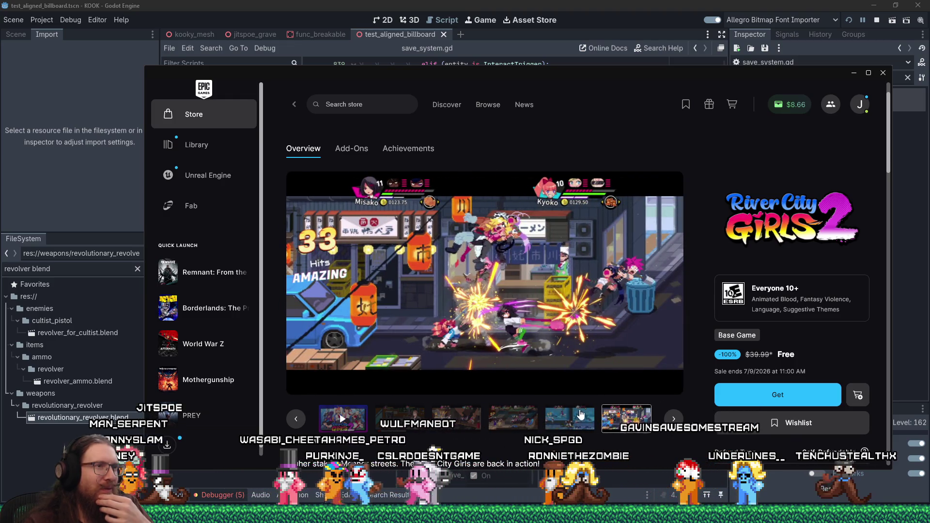
{"action": "left_click", "coordinate": [566, 416]}
{"action": "left_click", "coordinate": [499, 416]}
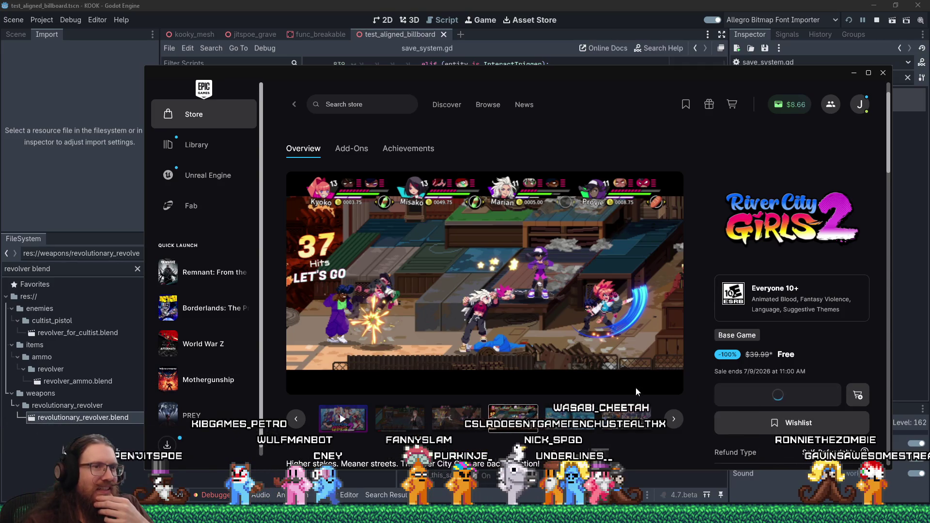
- Claim River City Girls 2 for free, place the order, and dismiss the confirmation
{"action": "left_click", "coordinate": [470, 371]}
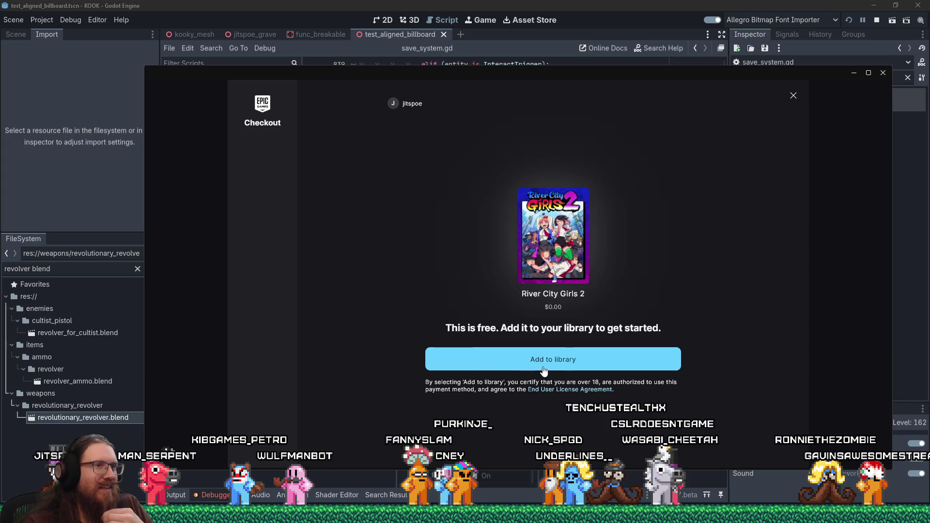
{"action": "left_click", "coordinate": [484, 359]}
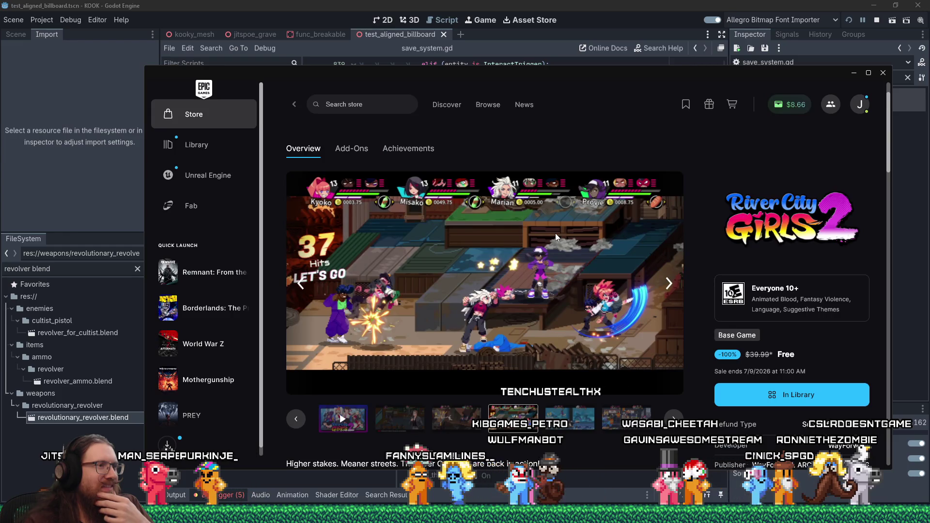
{"action": "left_click", "coordinate": [346, 418]}
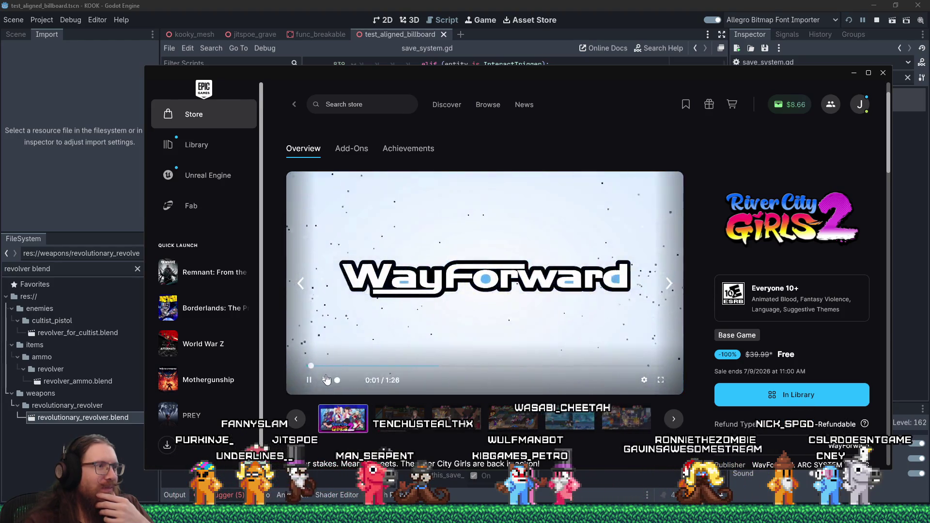
- Unmute and skip ahead in the trailer, then go back to the Free Games listing
{"action": "left_click", "coordinate": [344, 382]}
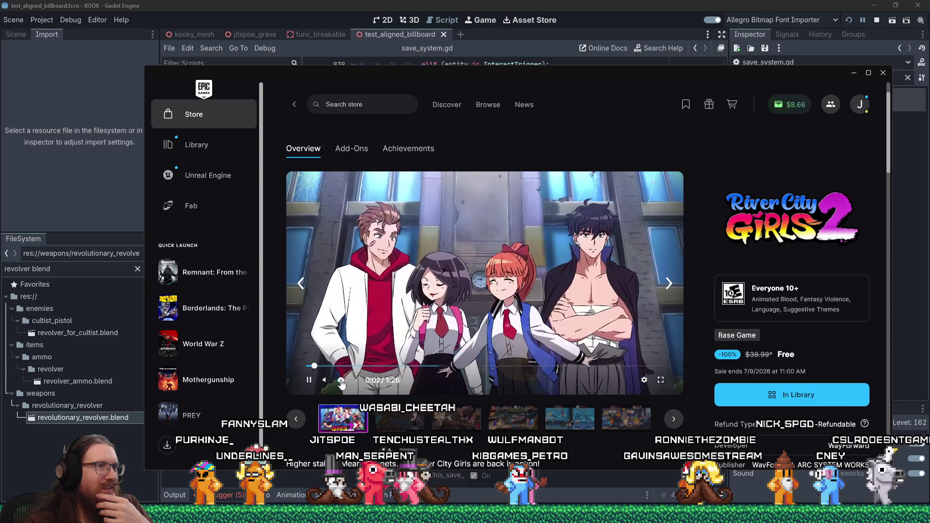
{"action": "left_click", "coordinate": [346, 367]}
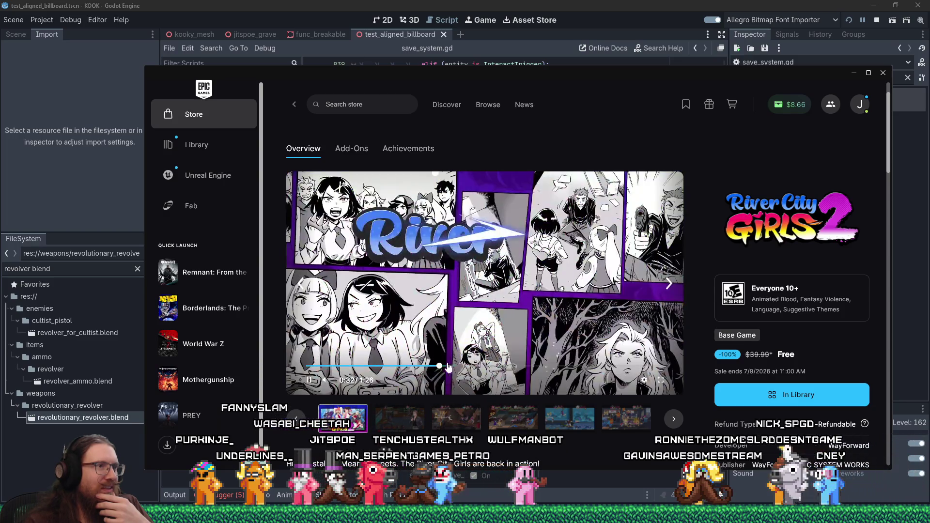
{"action": "left_click", "coordinate": [464, 367]}
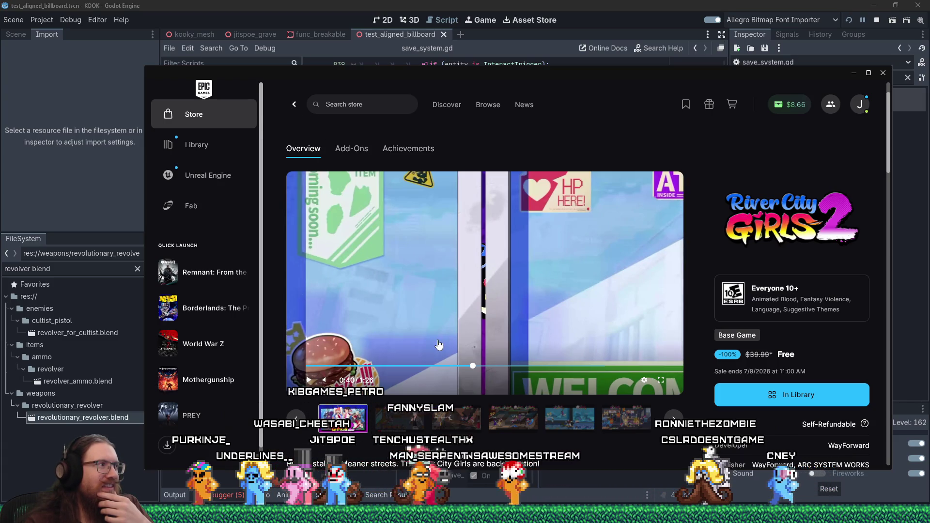
{"action": "left_click", "coordinate": [294, 105]}
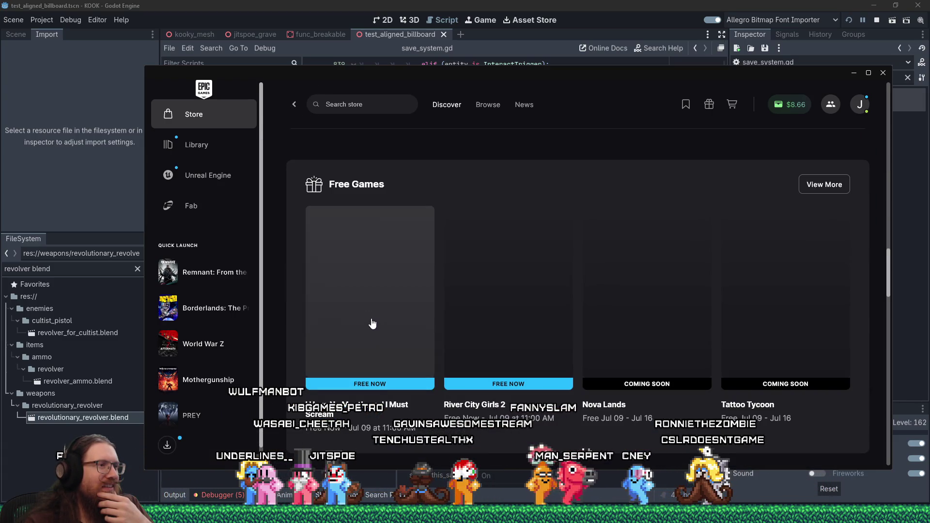
- Open the I Have No Mouth, and I Must Scream card under Free Games
{"action": "left_click", "coordinate": [373, 324]}
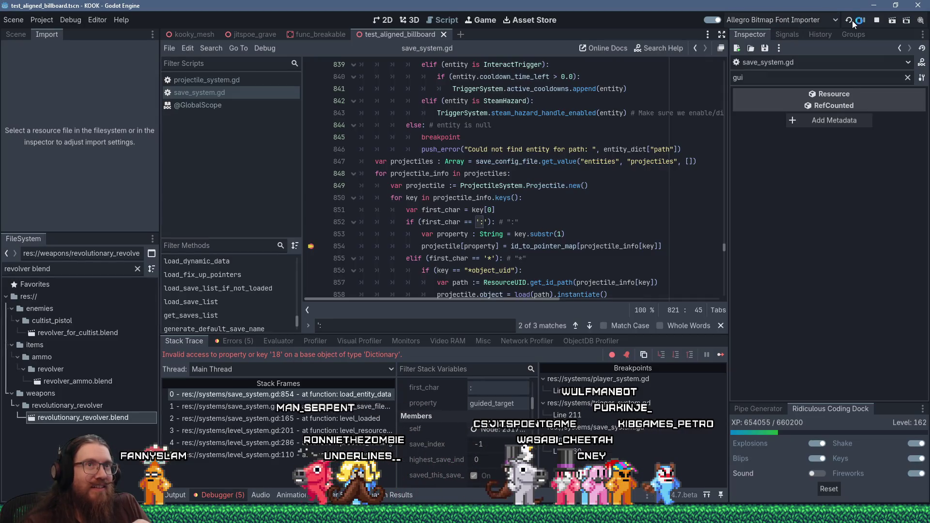
- Stop and relaunch the KOOK debug run, then open Run and start typing e:\pr
{"action": "key", "text": "F8"}
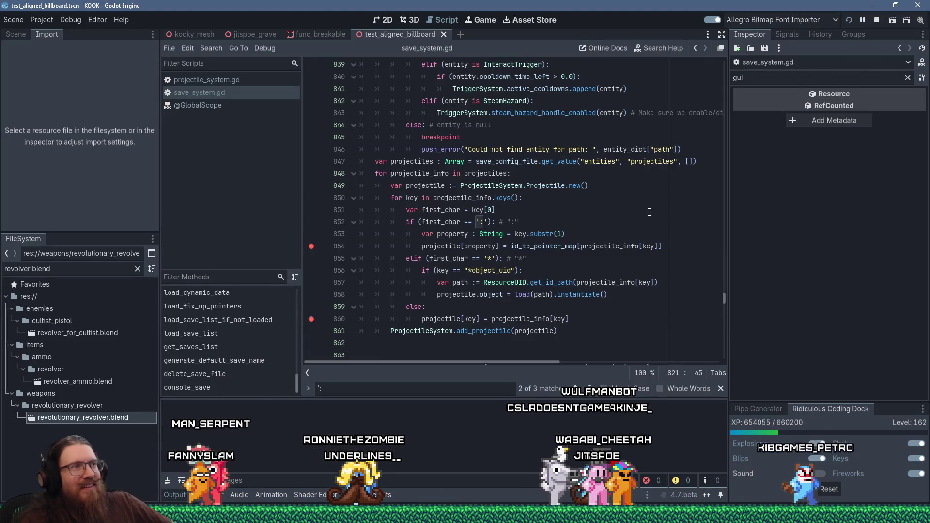
{"action": "key", "text": "F5"}
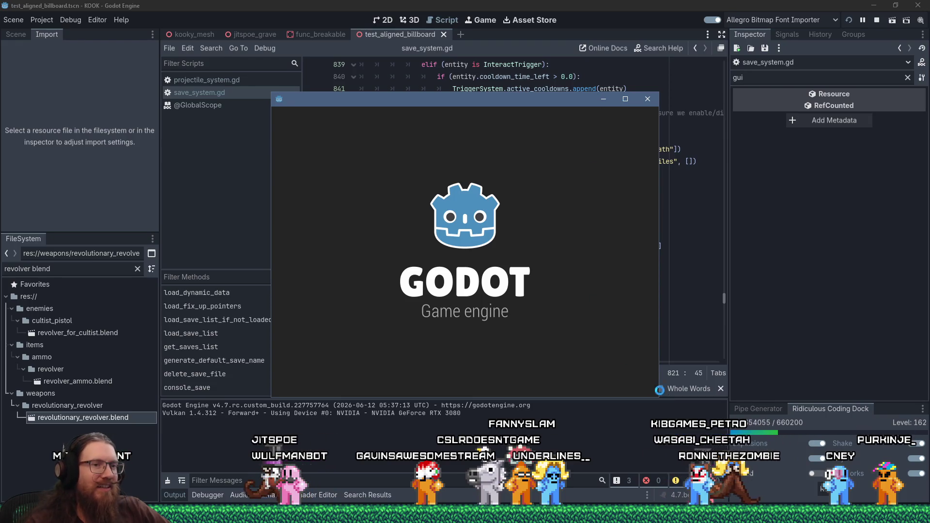
{"action": "right_click", "coordinate": [823, 513]}
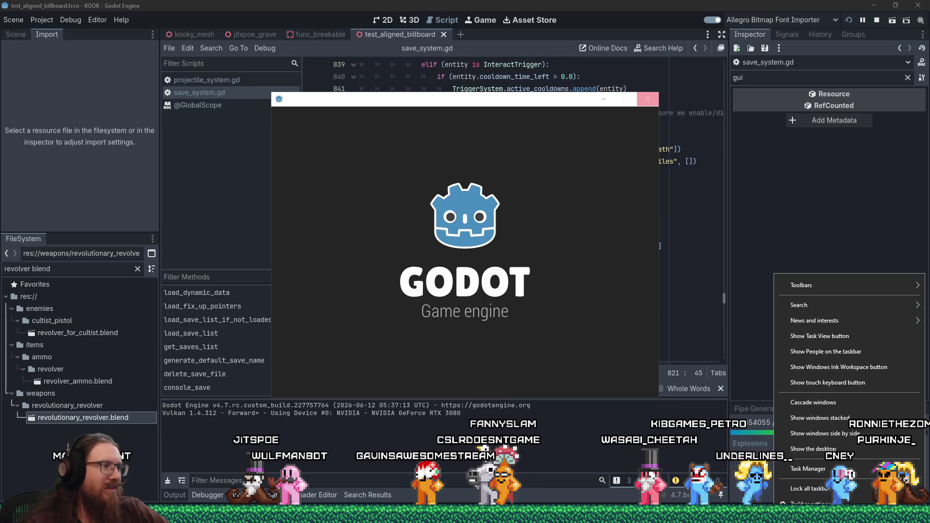
{"action": "key", "text": "super"}
{"action": "key", "text": "super+r"}
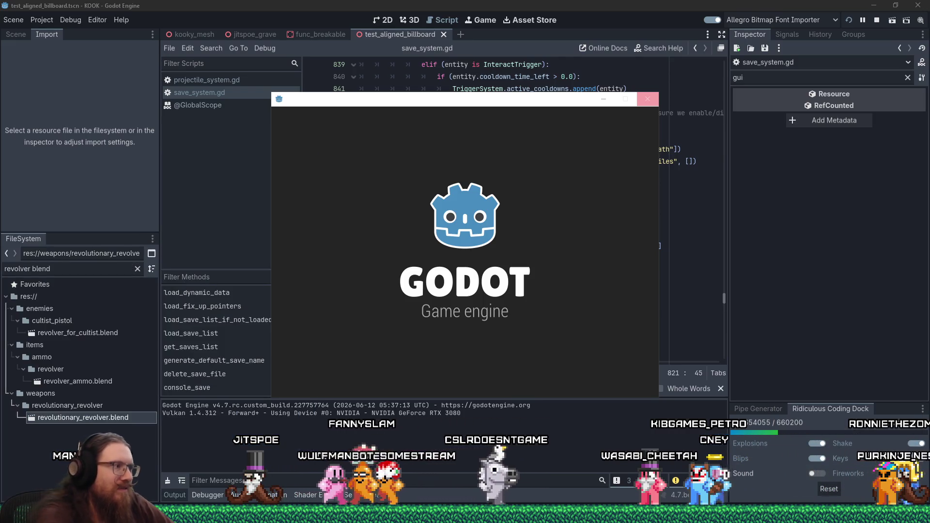
{"action": "type", "text": "e:\\pr"}
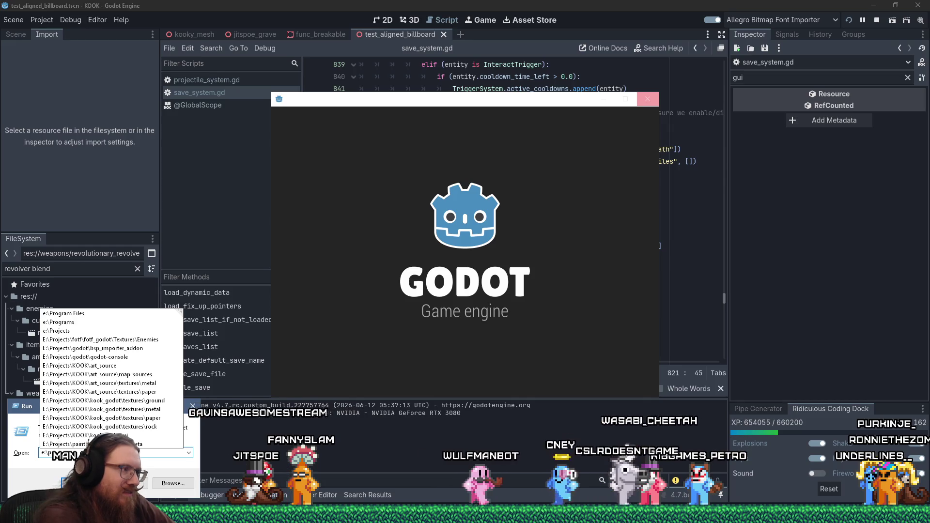
- Open the e:\Downloads\devel\profiling\tracy folder from the Run dialog
{"action": "key", "text": "BackSpace"}
{"action": "key", "text": "BackSpace"}
{"action": "type", "text": "downloads\\dd"}
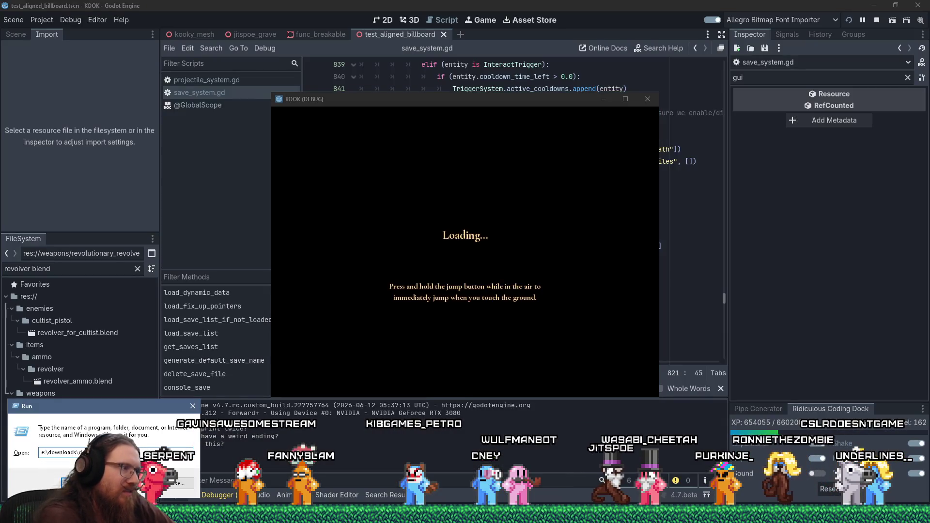
{"action": "key", "text": "Return"}
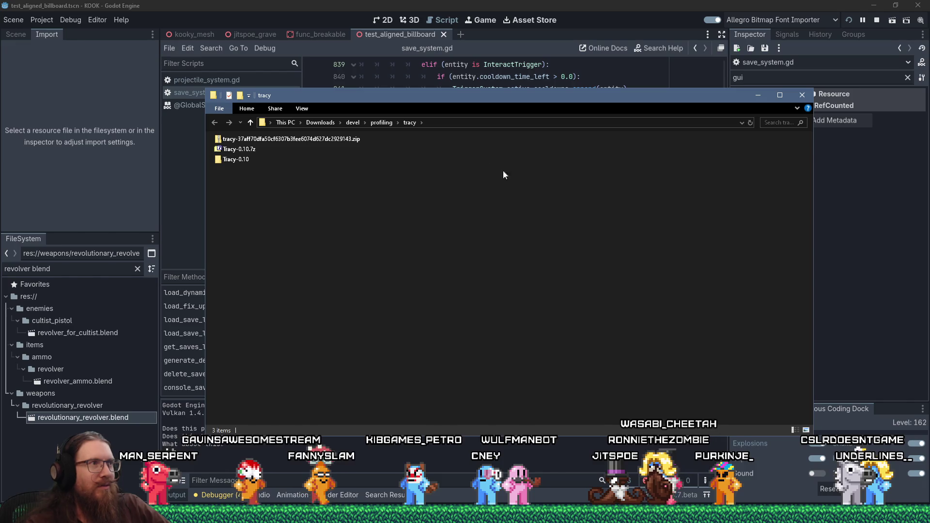
- Open Tracy-0.10, launch Tracy.exe, and open the KOOK game's development console
{"action": "double_click", "coordinate": [235, 158]}
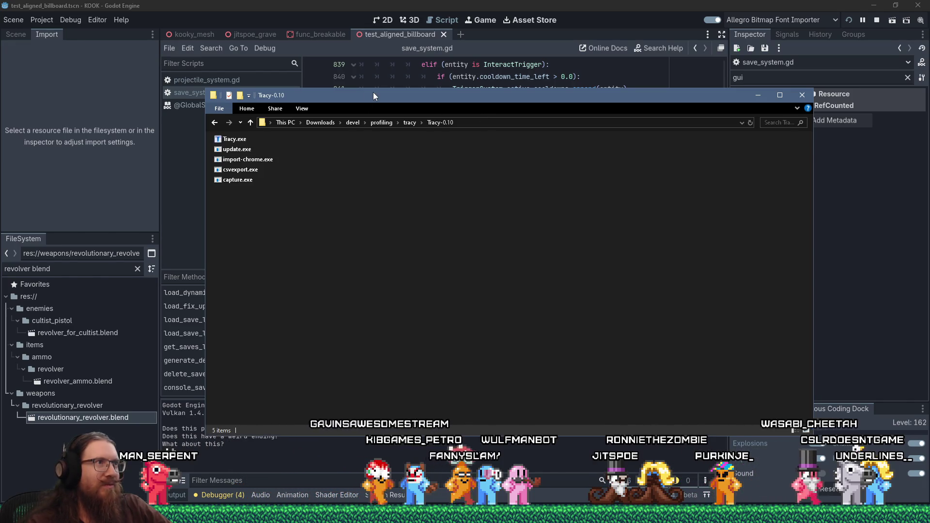
{"action": "left_click_drag", "start_coordinate": [373, 96], "coordinate": [374, 171]}
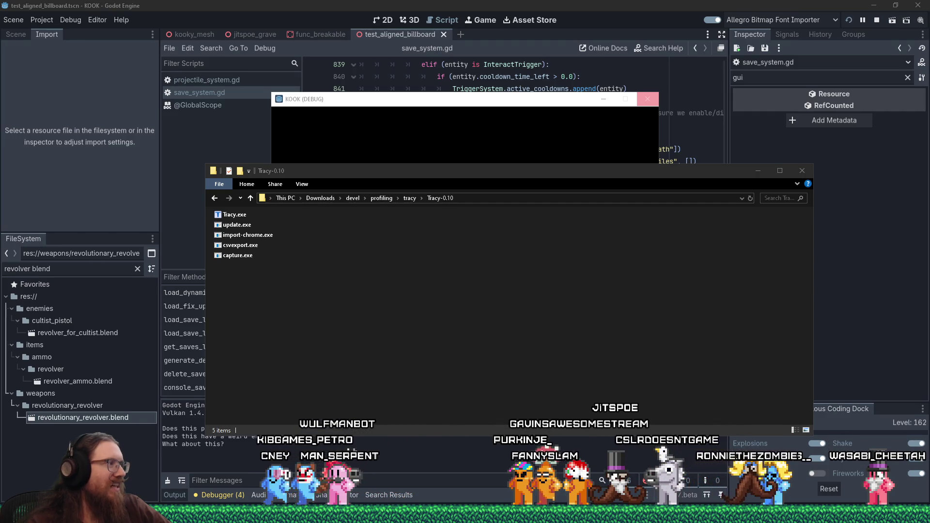
{"action": "left_click", "coordinate": [504, 104]}
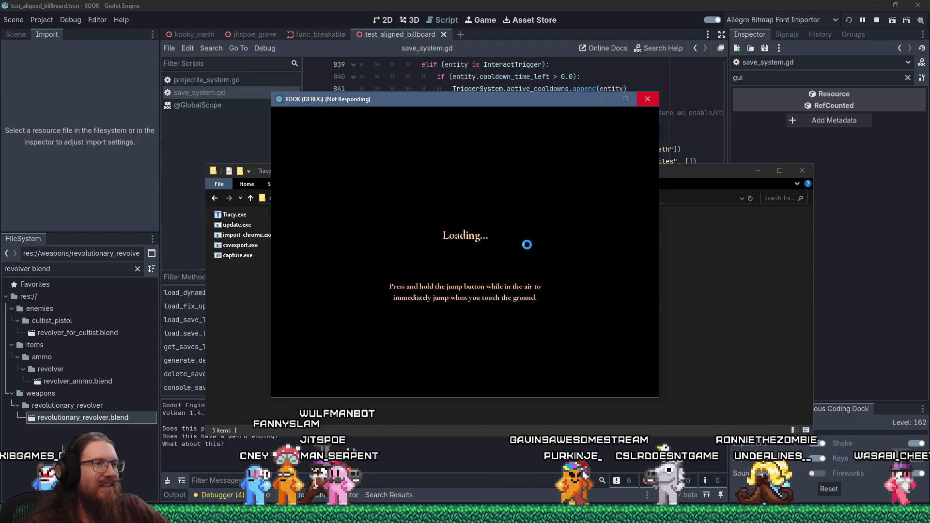
{"action": "double_click", "coordinate": [235, 216]}
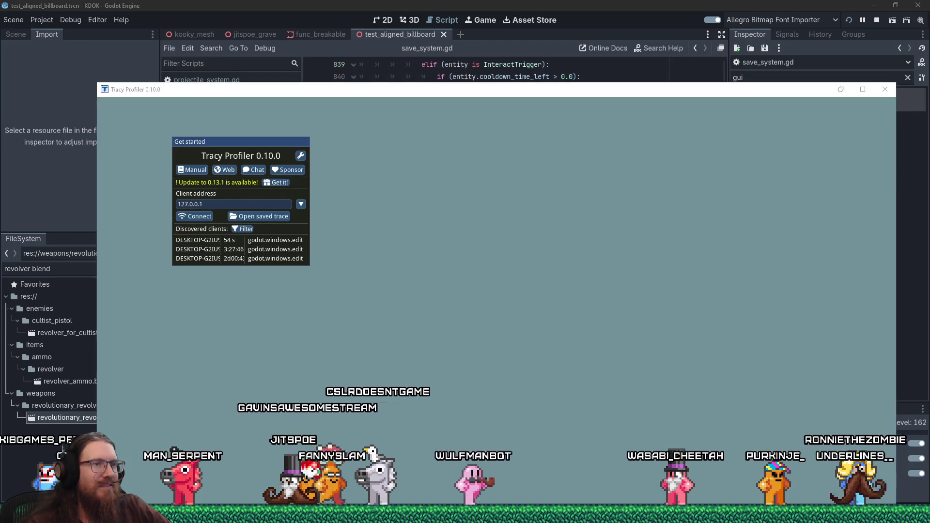
{"action": "key", "text": "grave"}
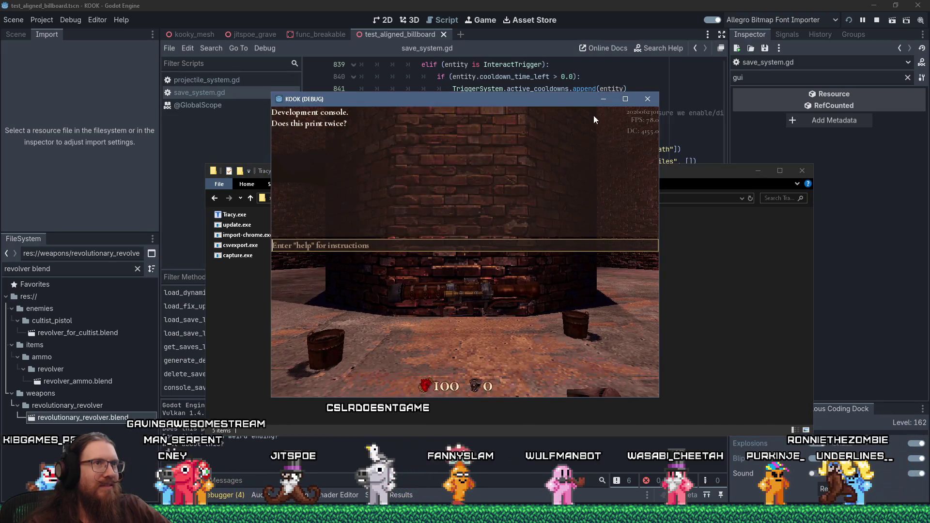
- Maximize the KOOK (DEBUG) window and load the red cave map from the console
{"action": "left_click", "coordinate": [625, 99]}
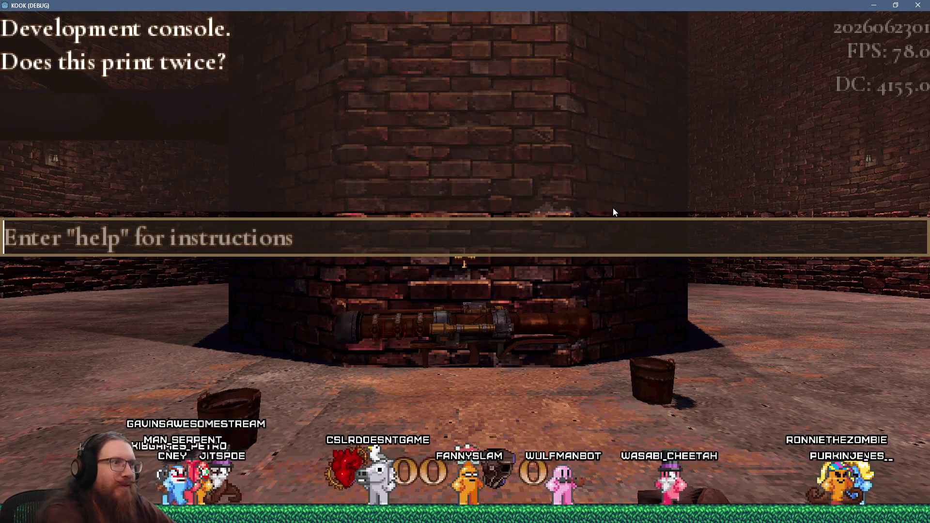
{"action": "type", "text": "map s"}
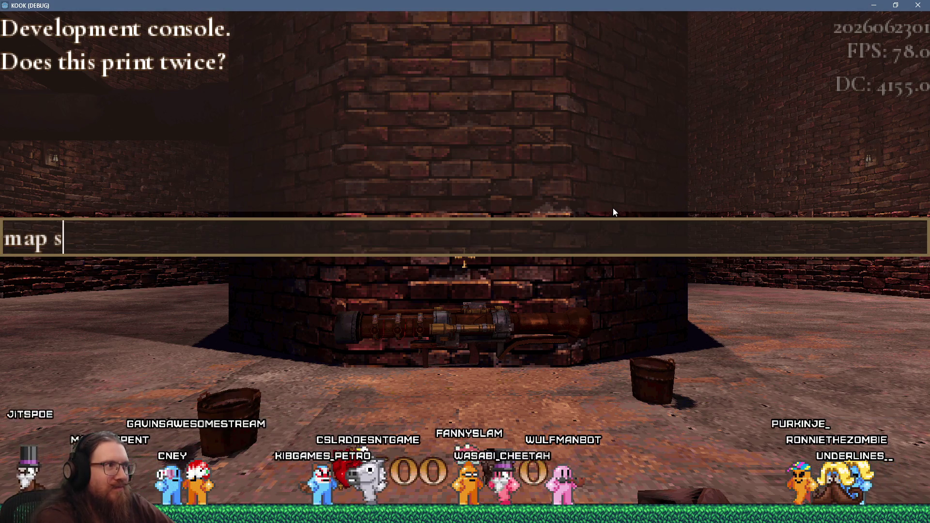
{"action": "key", "text": "Return"}
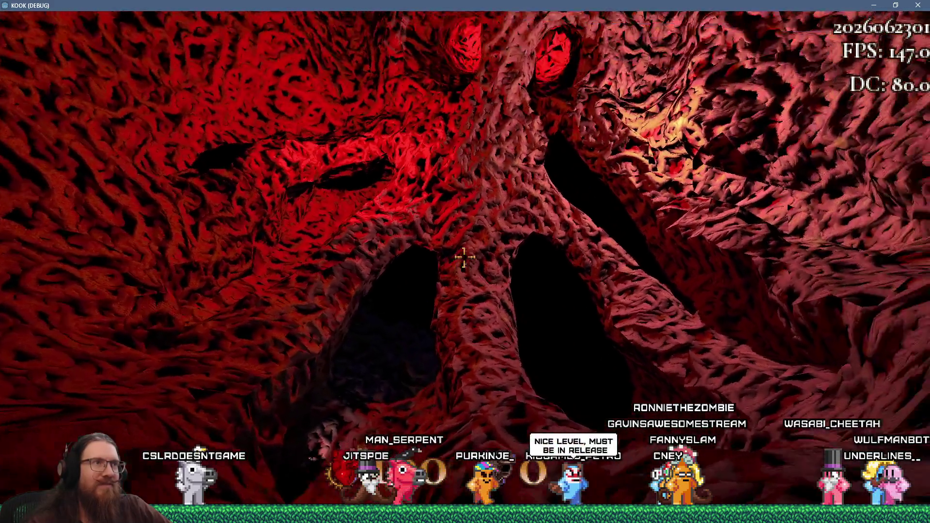
{"action": "key", "text": "alt+Tab"}
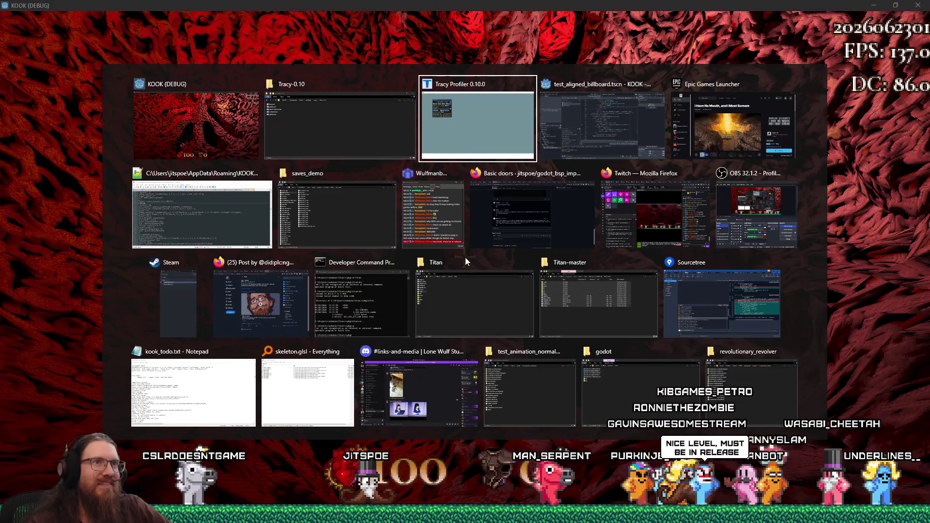
- Bring the Epic Games Launcher forward and move it to the upper right
{"action": "key", "text": "Tab"}
{"action": "key", "text": "Tab"}
{"action": "mouse_move", "coordinate": [470, 75]}
{"action": "left_mouse_down"}
{"action": "mouse_move", "coordinate": [908, 33]}
{"action": "mouse_move", "coordinate": [759, 8]}
{"action": "mouse_move", "coordinate": [779, 11]}
{"action": "mouse_move", "coordinate": [636, 13]}
{"action": "mouse_move", "coordinate": [696, 38]}
{"action": "left_mouse_up"}
{"action": "mouse_move", "coordinate": [527, 376]}
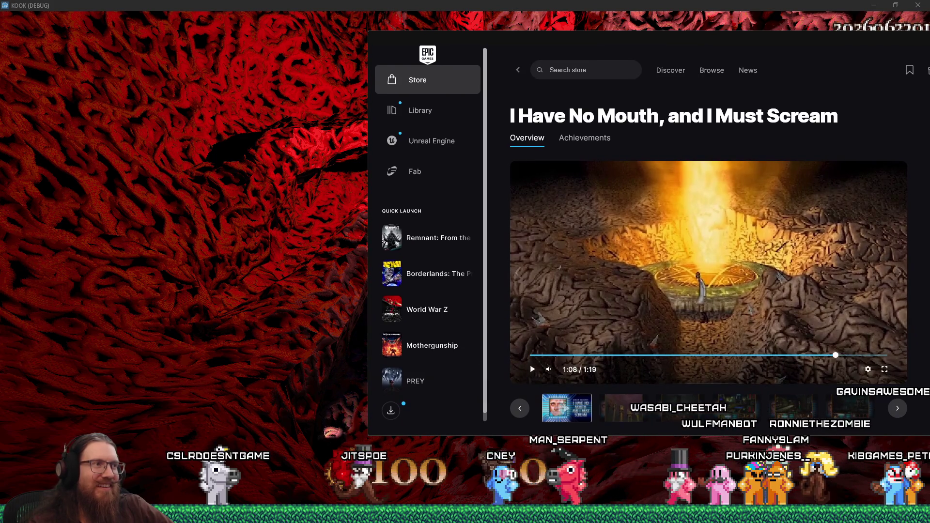
- Return to the KOOK game, pause it, and close its window
{"action": "key", "text": "alt+Tab"}
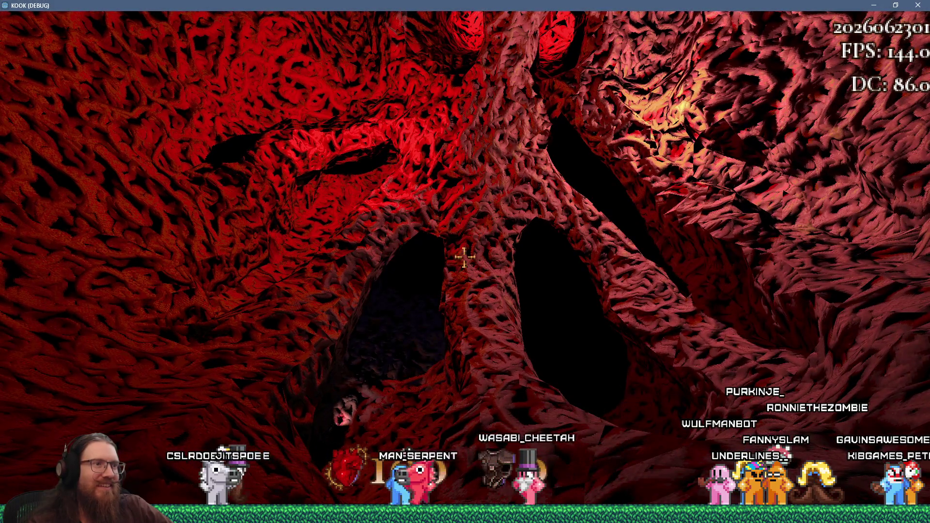
{"action": "key", "text": "Escape"}
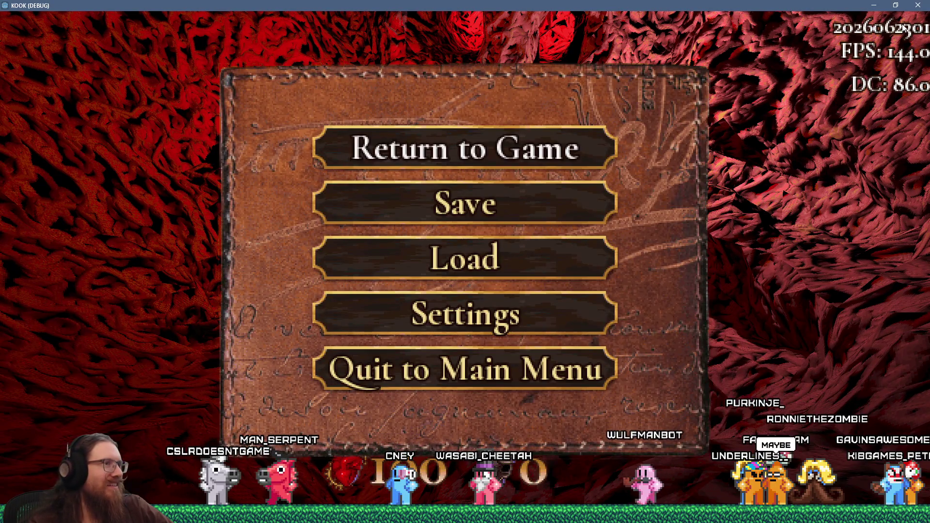
{"action": "left_click", "coordinate": [917, 7]}
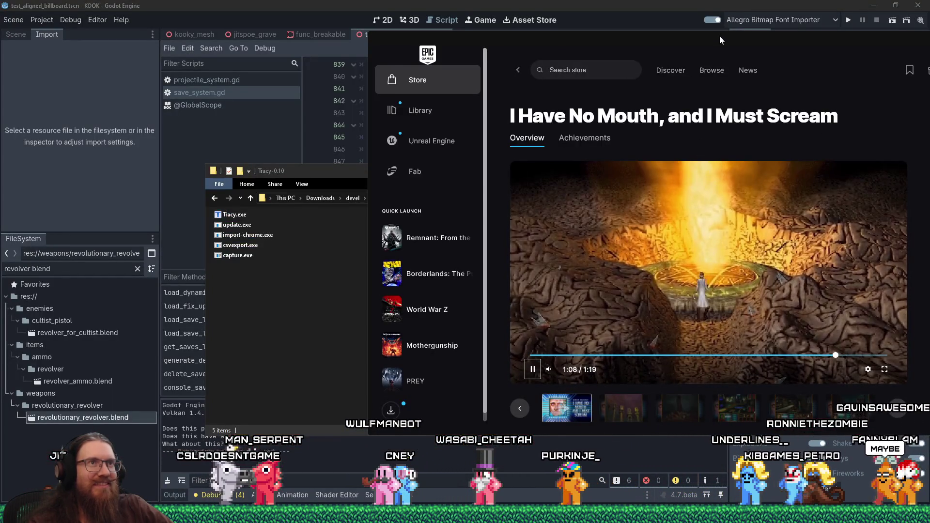
- Slide the Epic store window left to view prices, then close it
{"action": "left_click_drag", "start_coordinate": [720, 36], "coordinate": [583, 40]}
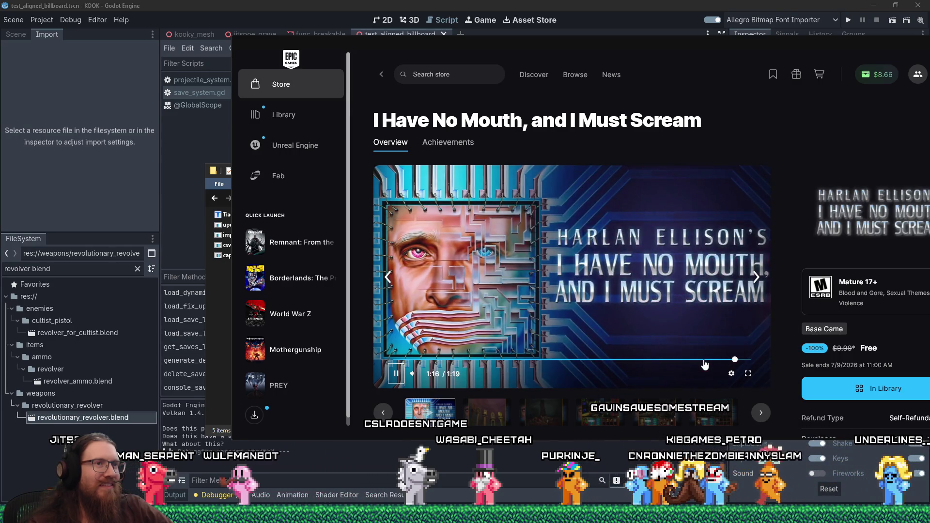
{"action": "left_click_drag", "start_coordinate": [793, 100], "coordinate": [659, 97]}
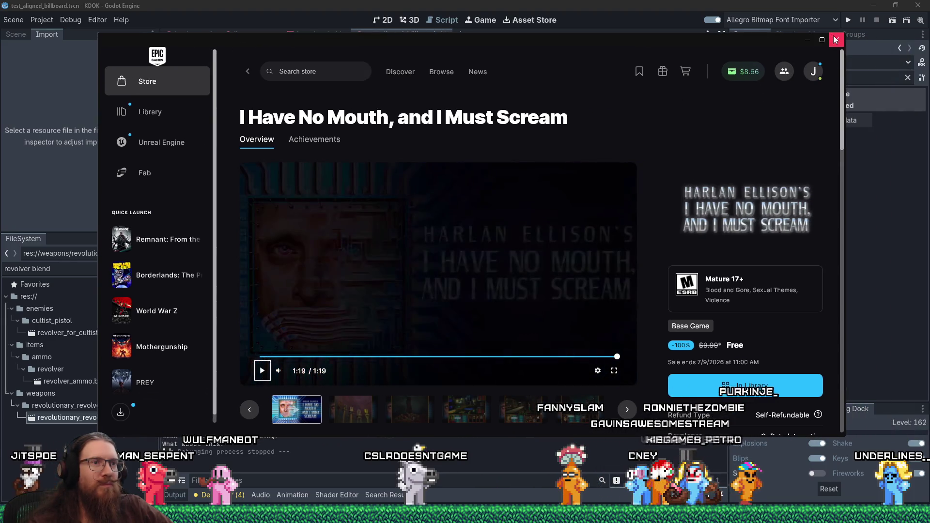
{"action": "left_click", "coordinate": [836, 40]}
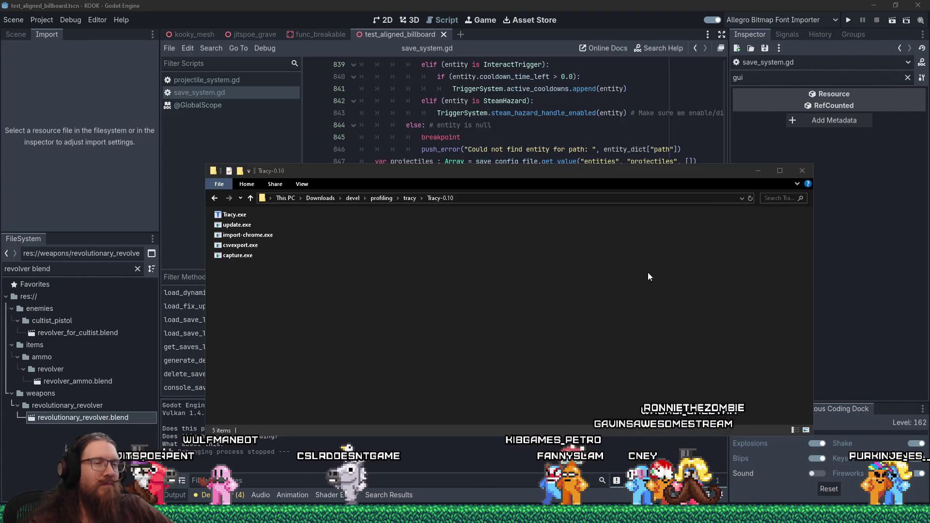
- Exit the Epic launcher from its tray icon and nudge the Tracy folder window right
{"action": "right_click", "coordinate": [829, 502]}
{"action": "left_click", "coordinate": [830, 499]}
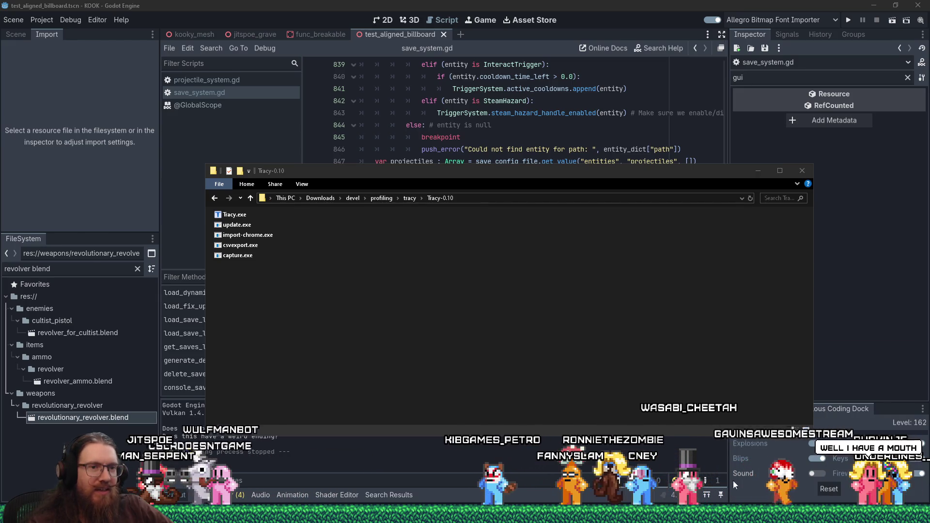
{"action": "left_click_drag", "start_coordinate": [547, 173], "coordinate": [586, 173]}
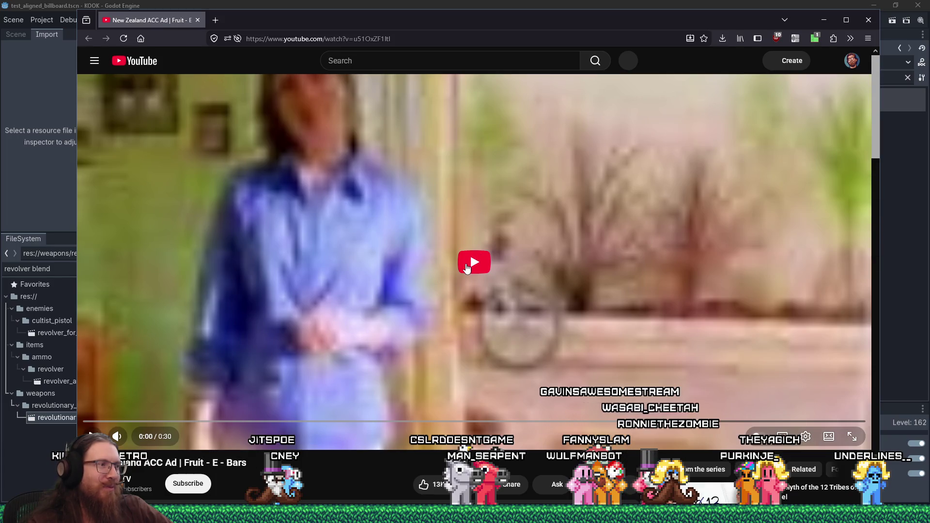
- Play the New Zealand ACC 'Fruit - E - Bars' ad, then move Firefox down and close the page
{"action": "left_click", "coordinate": [466, 268]}
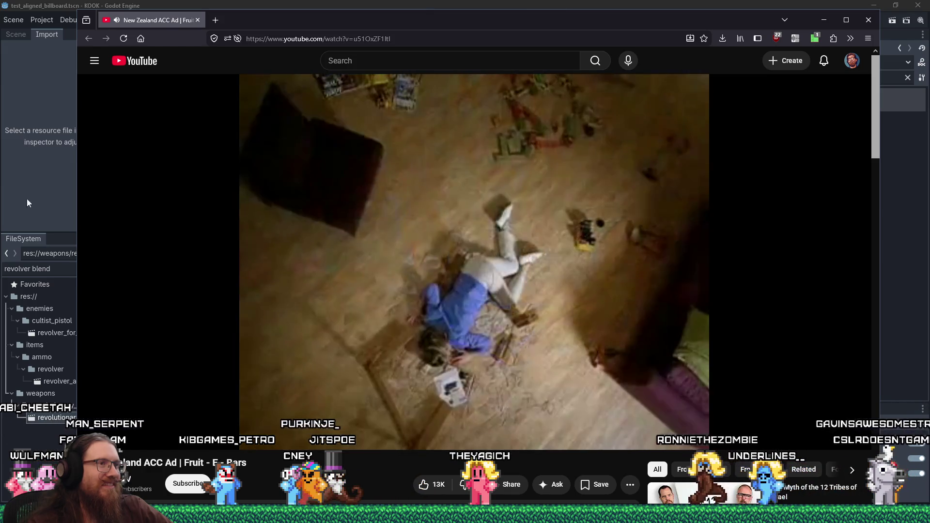
{"action": "mouse_move", "coordinate": [178, 240]}
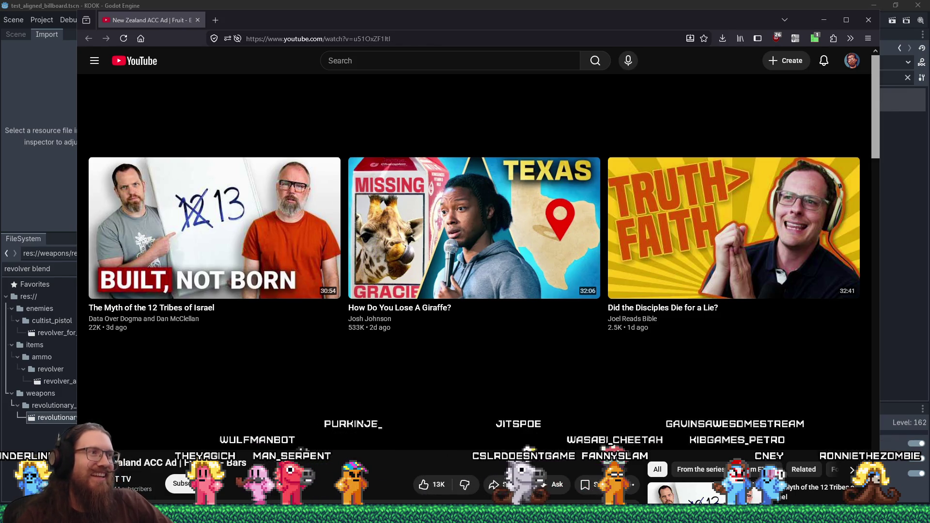
{"action": "left_click_drag", "start_coordinate": [304, 27], "coordinate": [300, 85]}
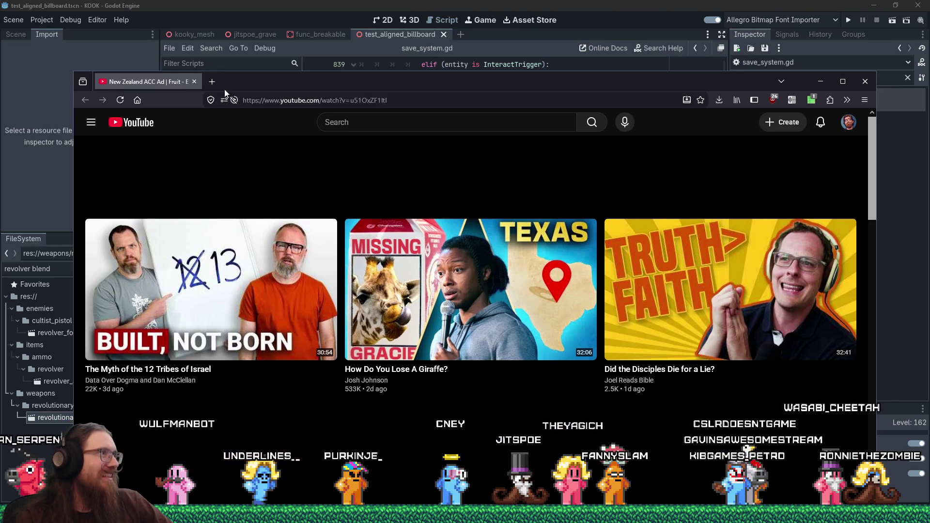
{"action": "left_click", "coordinate": [193, 79]}
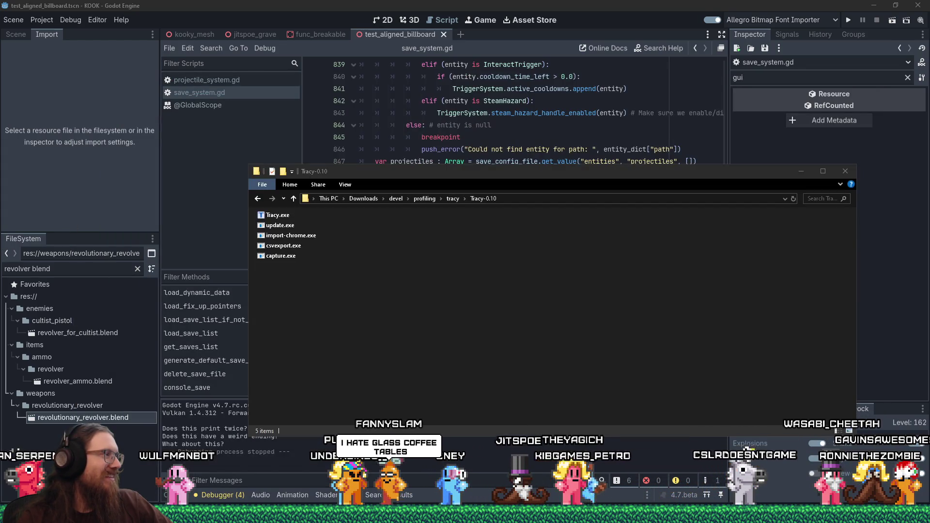
- Show the Stream Avatars Websockets docs in Firefox and move its tab beside the KOOK tab
{"action": "left_click", "coordinate": [98, 520]}
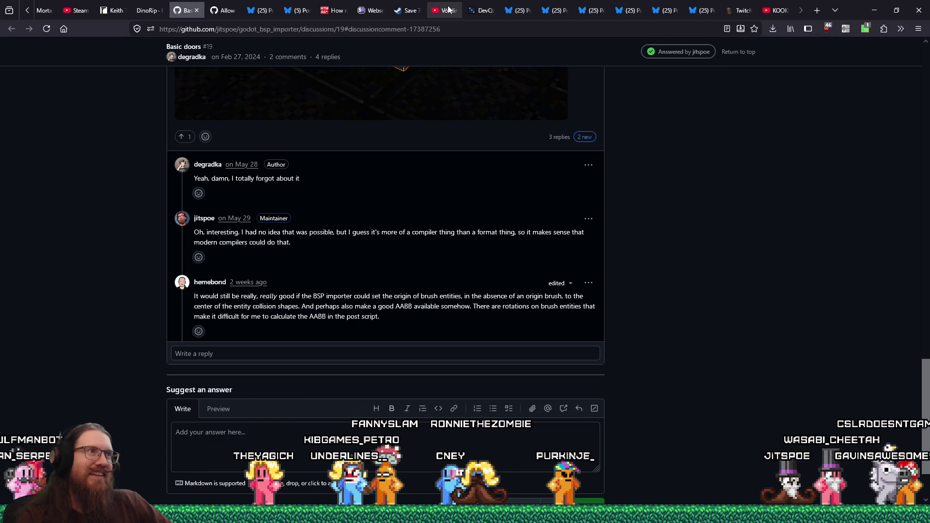
{"action": "left_click", "coordinate": [363, 12]}
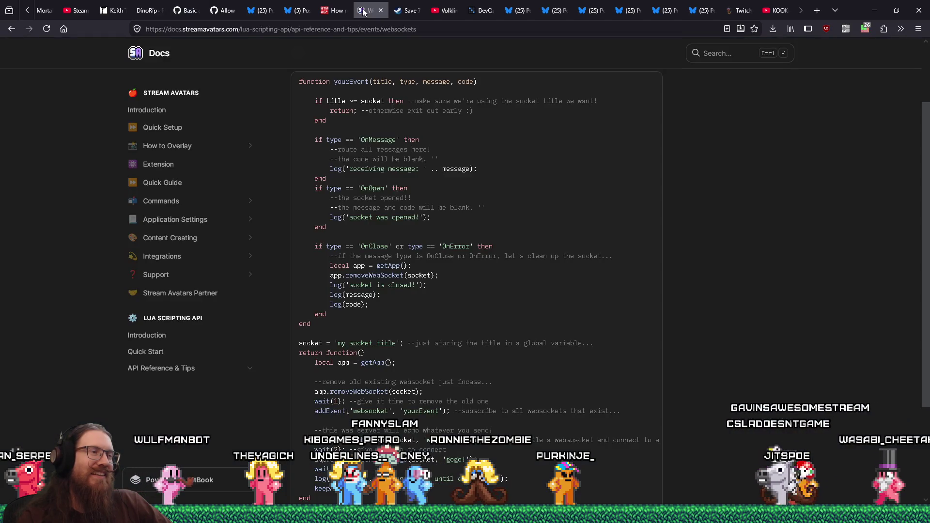
{"action": "scroll", "coordinate": [681, 316], "scroll_direction": "up", "scroll_amount": 2}
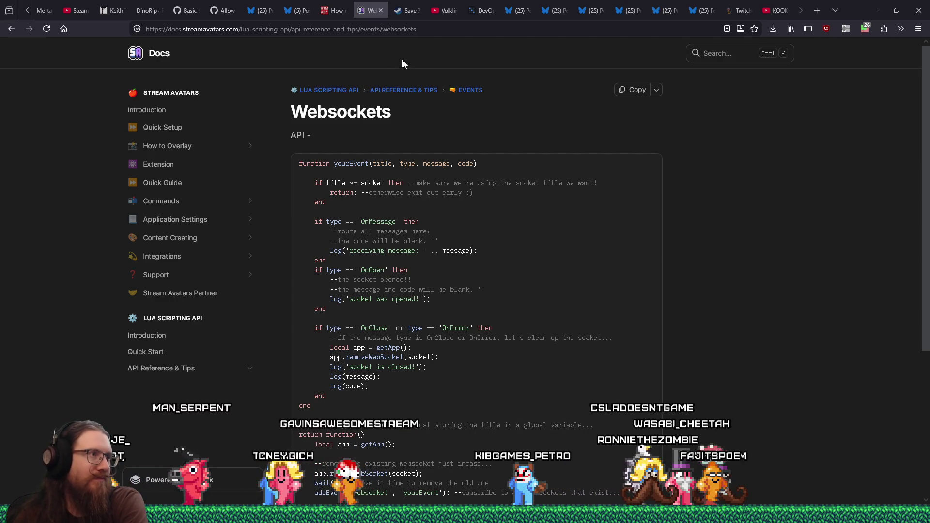
{"action": "mouse_move", "coordinate": [370, 10]}
{"action": "left_mouse_down"}
{"action": "mouse_move", "coordinate": [756, 19]}
{"action": "mouse_move", "coordinate": [733, 17]}
{"action": "left_mouse_up"}
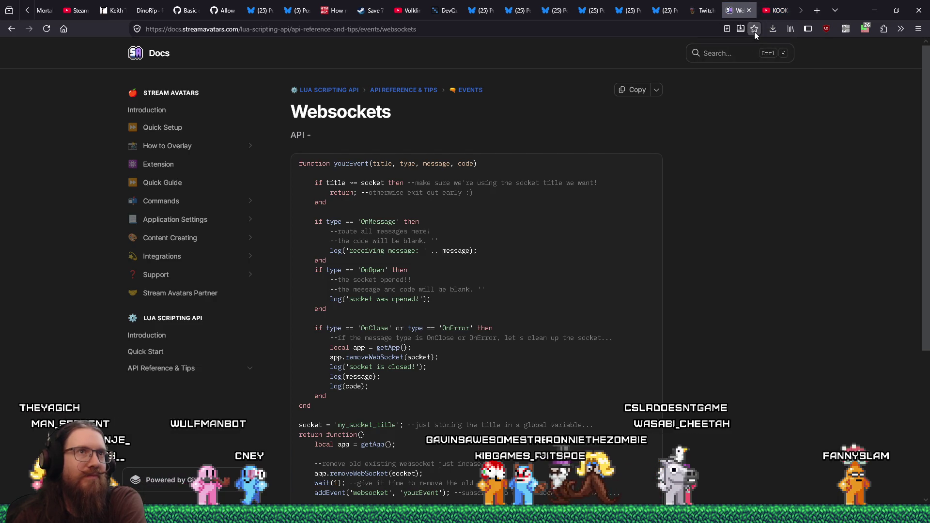
- Start bookmarking the Websockets page and pick the twitch folder as its location
{"action": "left_click", "coordinate": [754, 30]}
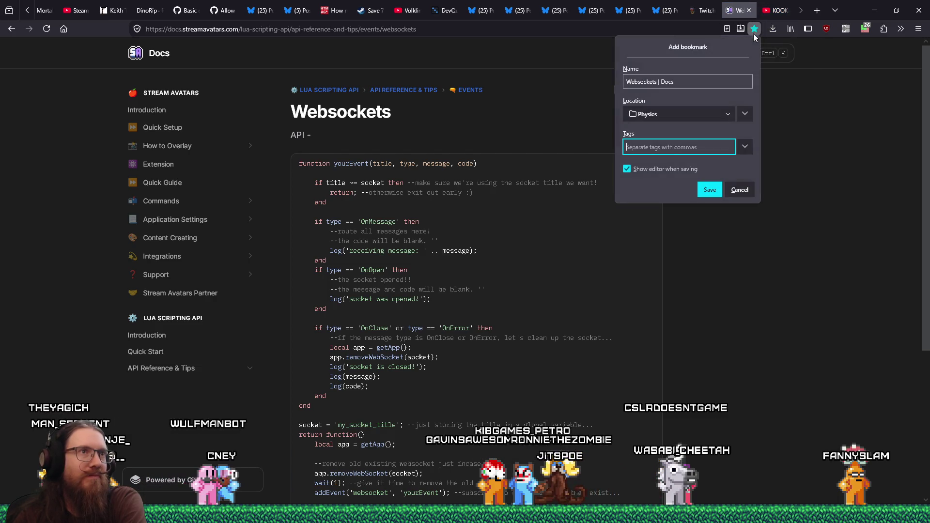
{"action": "left_click", "coordinate": [700, 114]}
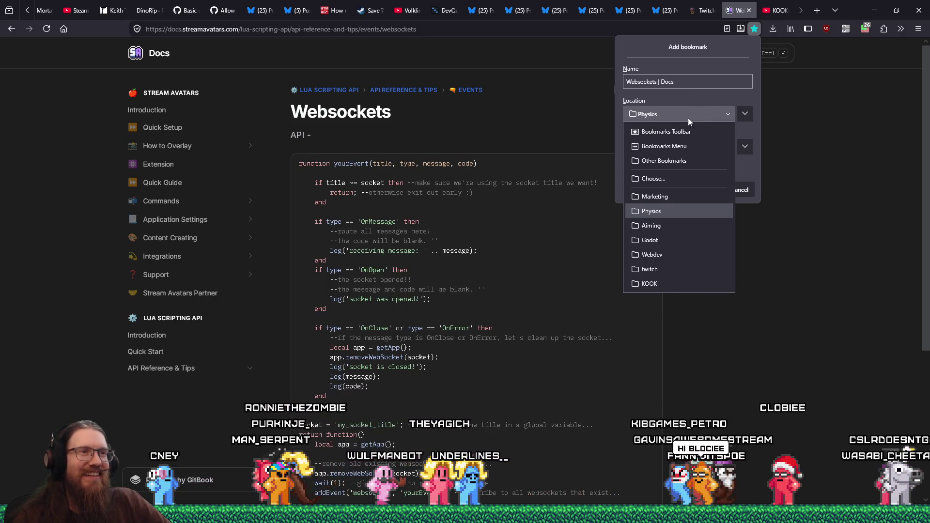
{"action": "left_click", "coordinate": [675, 179]}
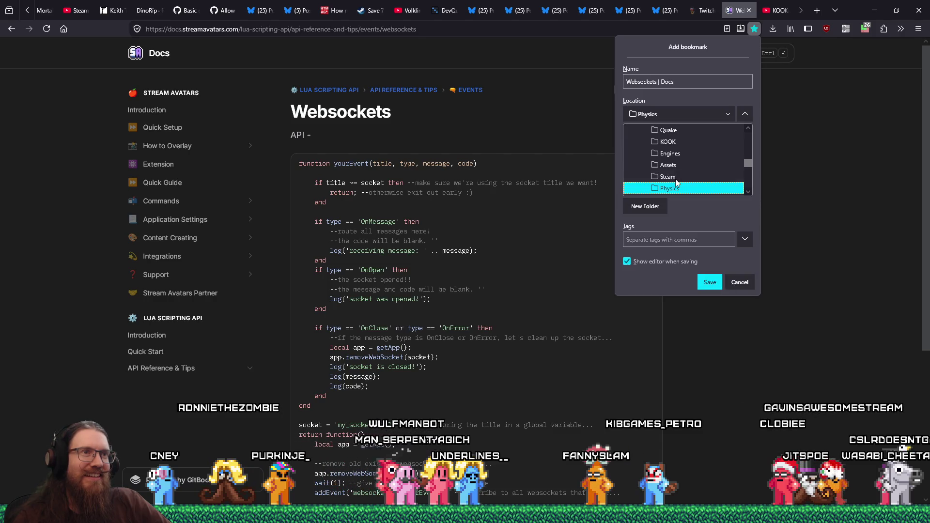
{"action": "left_click_drag", "start_coordinate": [744, 159], "coordinate": [742, 151]}
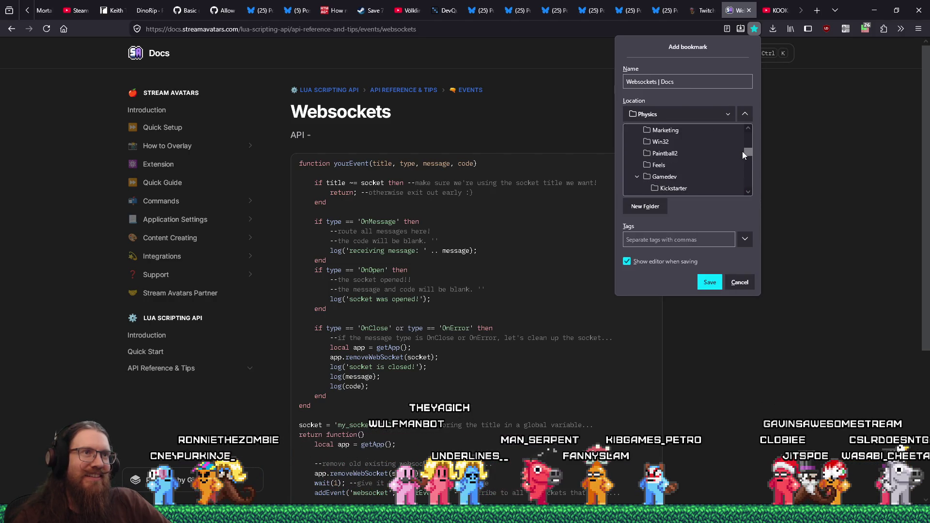
{"action": "left_click", "coordinate": [649, 174]}
{"action": "scroll", "coordinate": [685, 167], "scroll_direction": "down", "scroll_amount": 3}
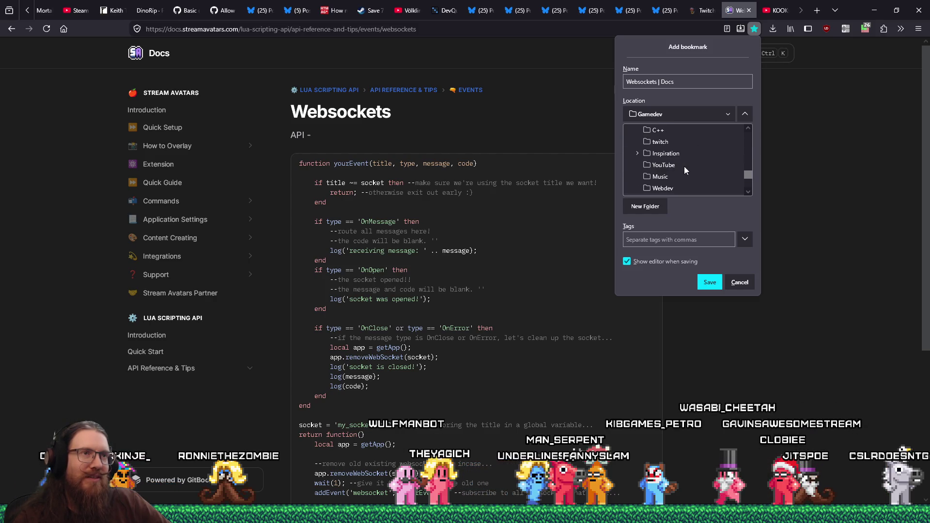
{"action": "left_click", "coordinate": [672, 139]}
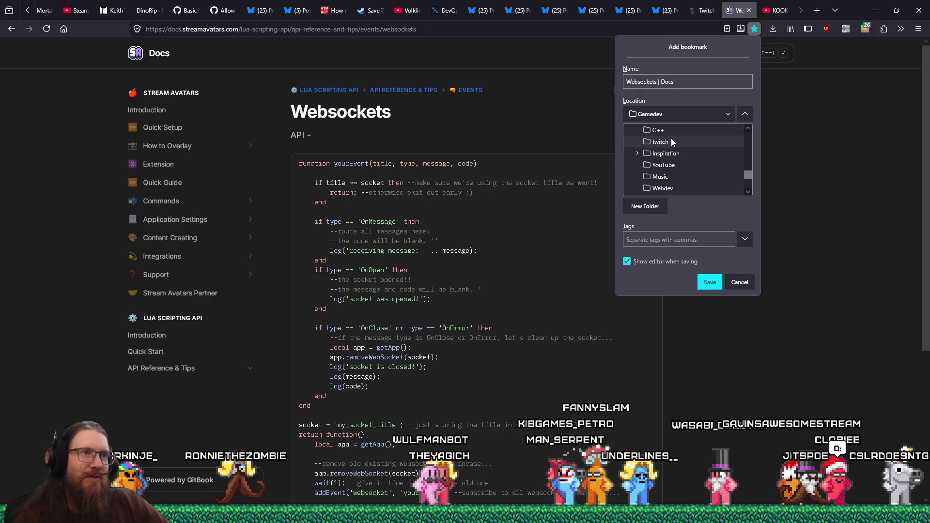
{"action": "scroll", "coordinate": [693, 152], "scroll_direction": "up", "scroll_amount": 2}
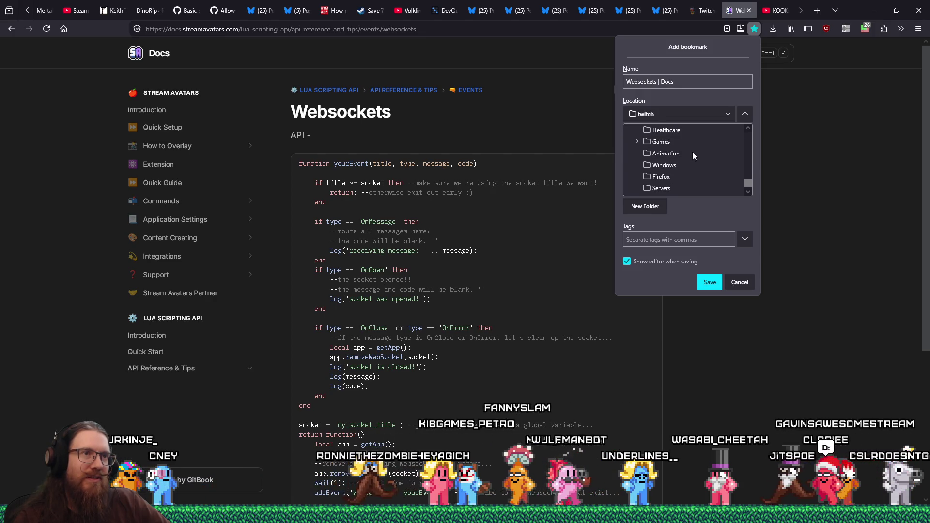
{"action": "scroll", "coordinate": [693, 152], "scroll_direction": "up", "scroll_amount": 10}
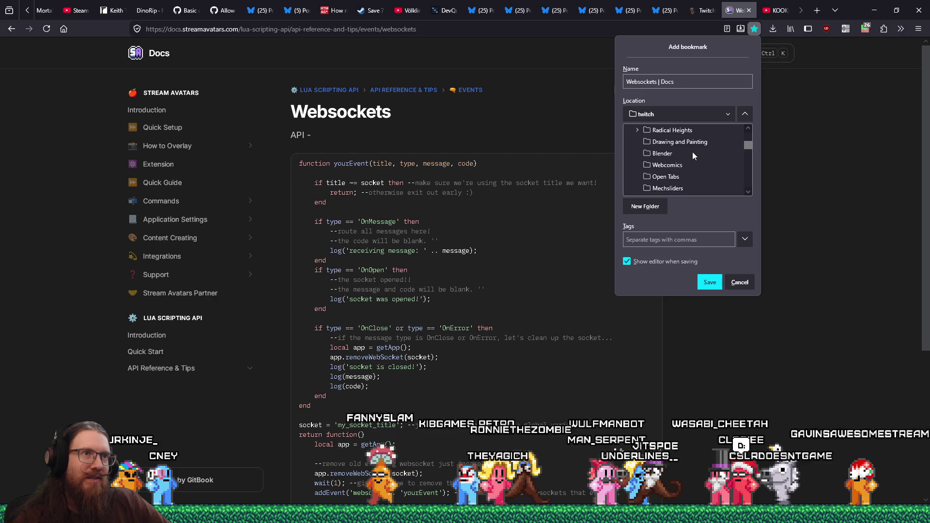
{"action": "scroll", "coordinate": [693, 155], "scroll_direction": "down", "scroll_amount": 8}
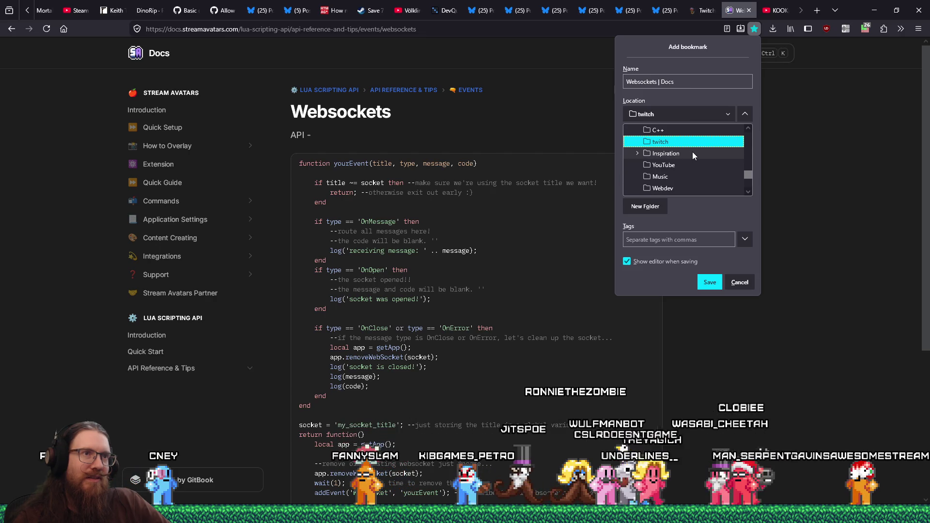
- Create a 'Stream Avatars' folder inside twitch, tag it 'stream avatars,api', and save
{"action": "left_click", "coordinate": [657, 207]}
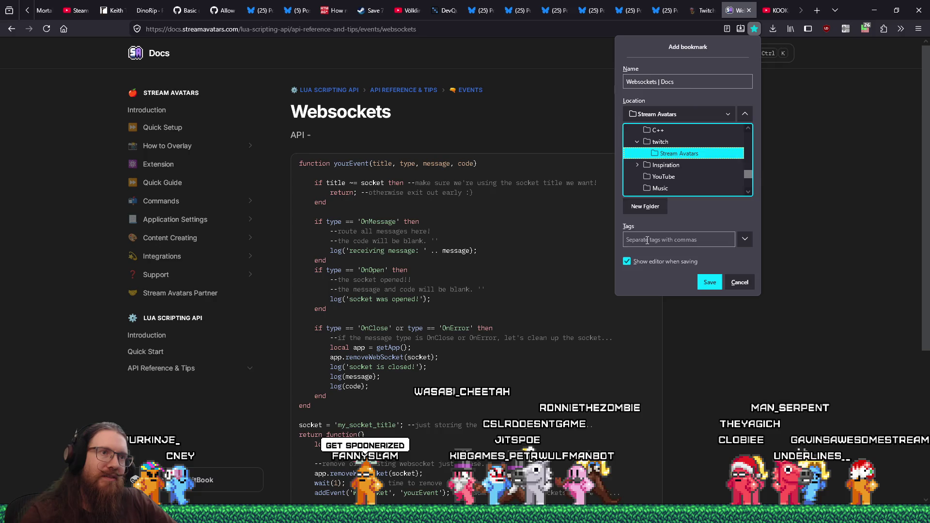
{"action": "left_click", "coordinate": [679, 239]}
{"action": "type", "text": "stream avatars,api"}
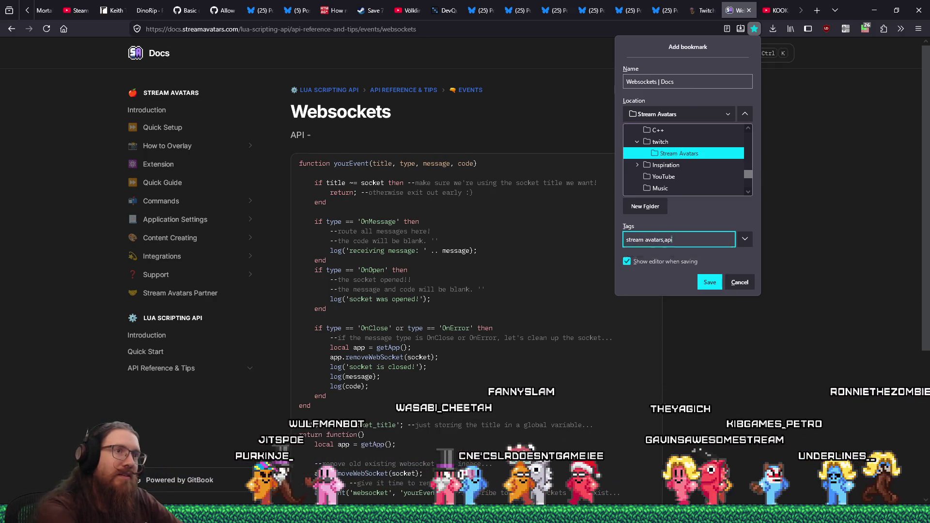
{"action": "type", "text": ","}
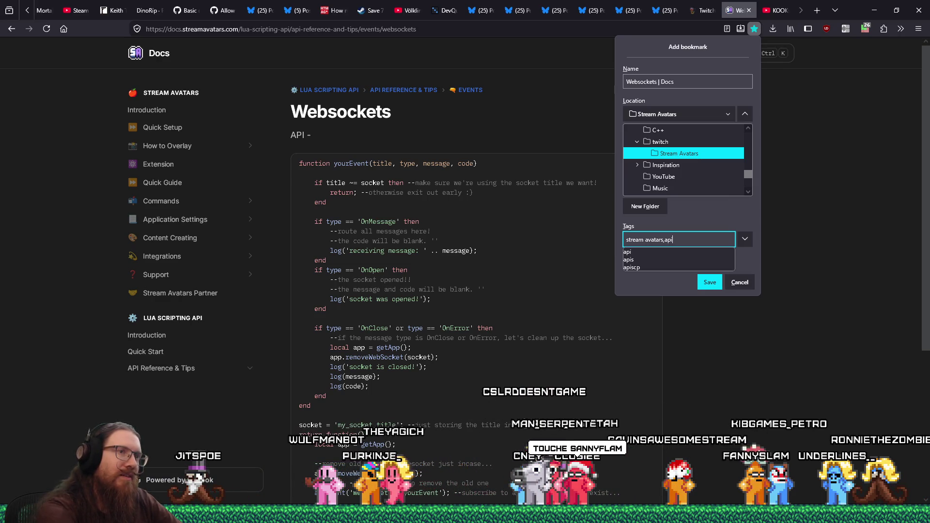
{"action": "key", "text": "Return"}
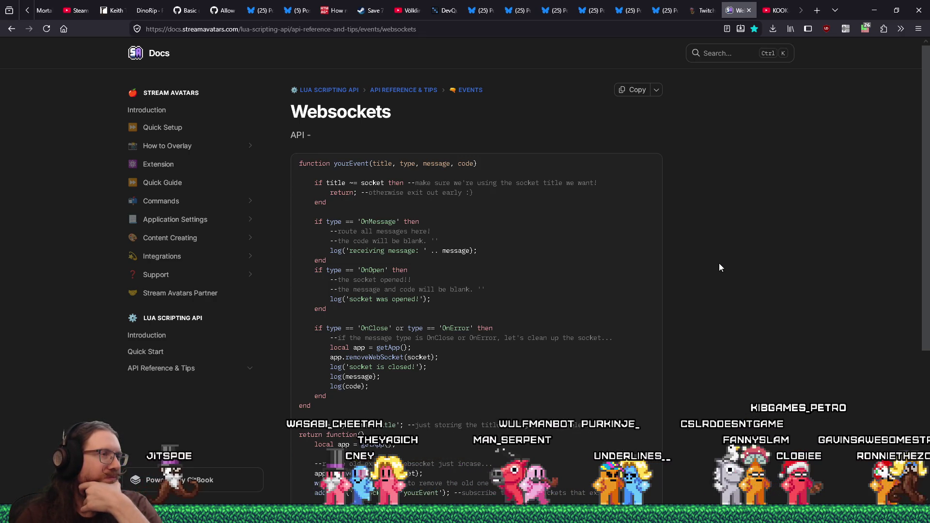
{"action": "scroll", "coordinate": [719, 264], "scroll_direction": "down", "scroll_amount": 2}
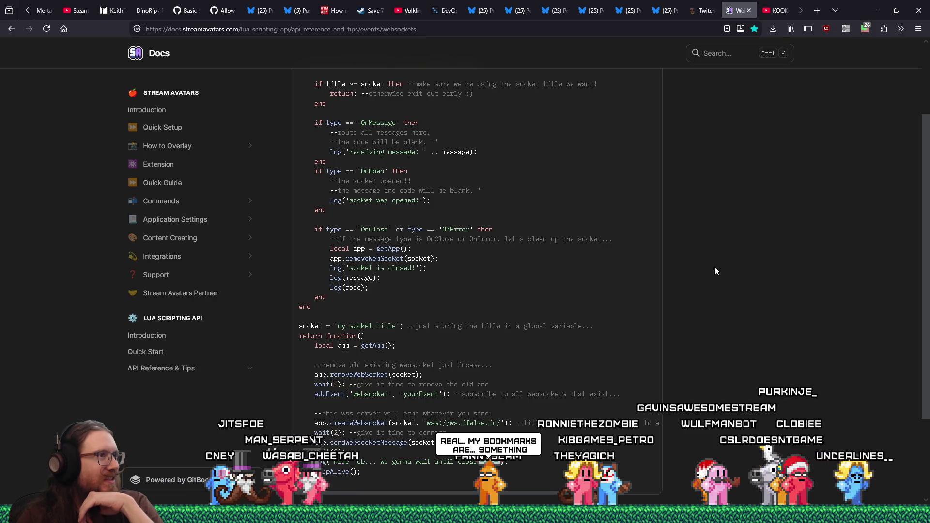
{"action": "scroll", "coordinate": [497, 228], "scroll_direction": "down", "scroll_amount": 3}
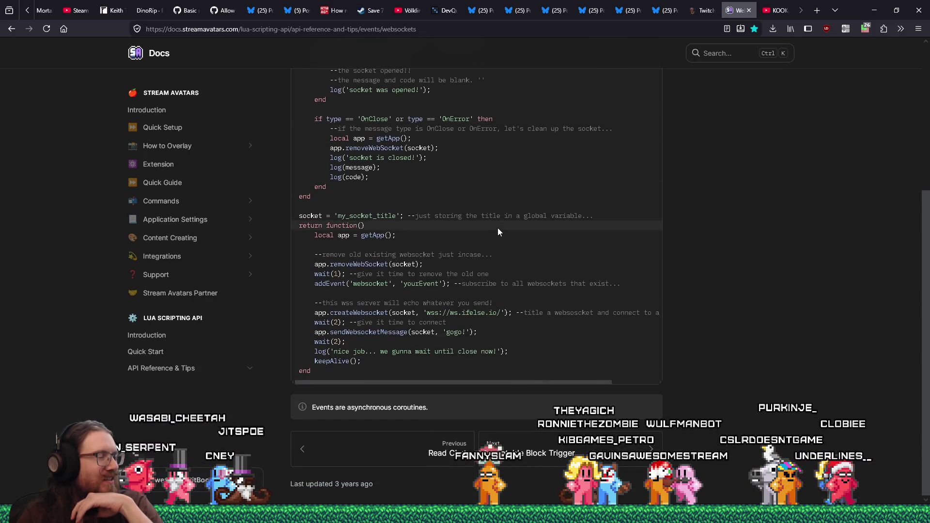
{"action": "scroll", "coordinate": [498, 228], "scroll_direction": "up", "scroll_amount": 3}
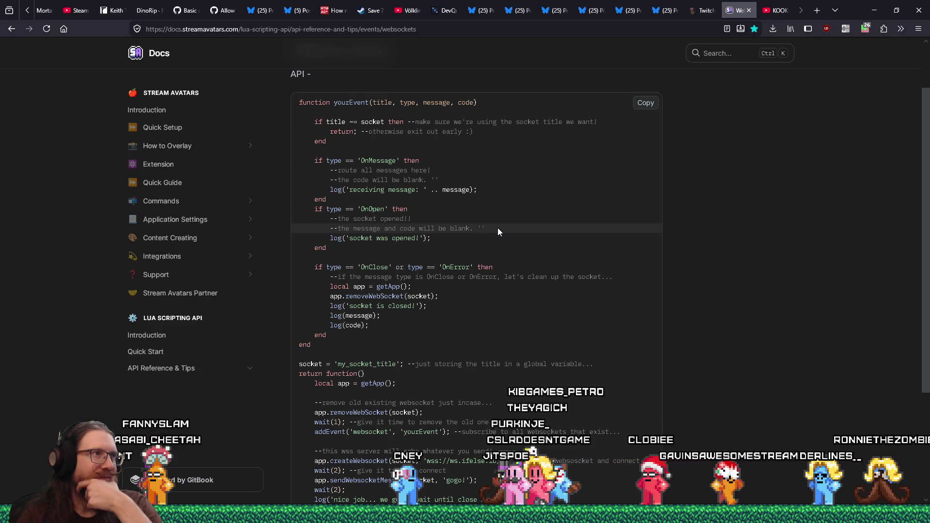
{"action": "scroll", "coordinate": [498, 228], "scroll_direction": "down", "scroll_amount": 3}
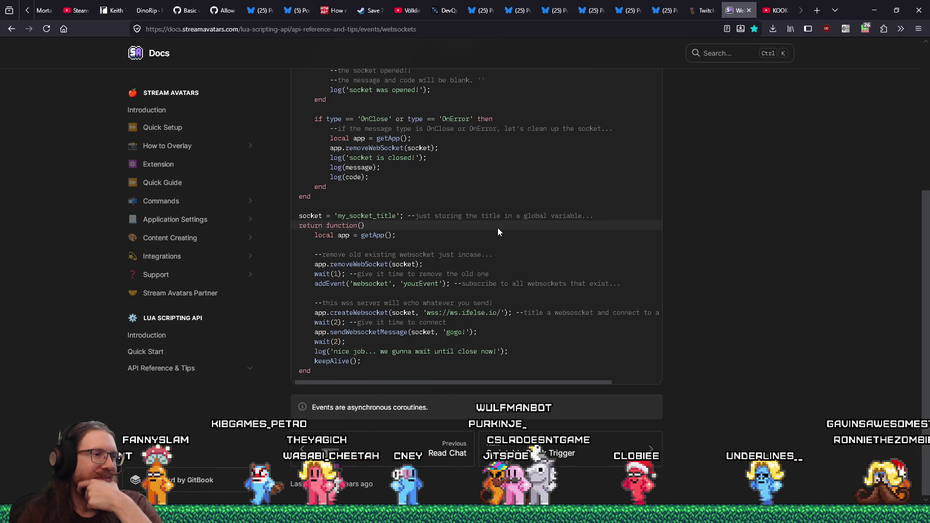
{"action": "scroll", "coordinate": [499, 228], "scroll_direction": "up", "scroll_amount": 4}
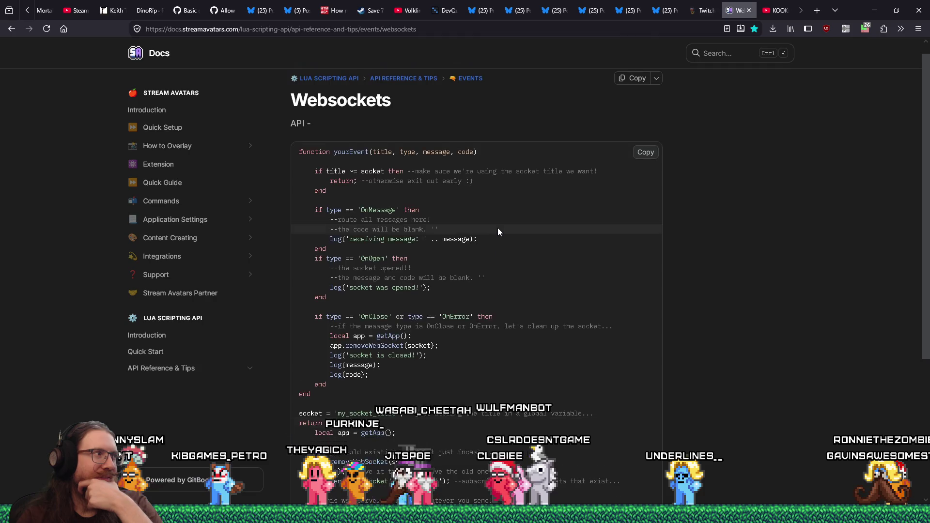
{"action": "scroll", "coordinate": [498, 232], "scroll_direction": "up", "scroll_amount": 1}
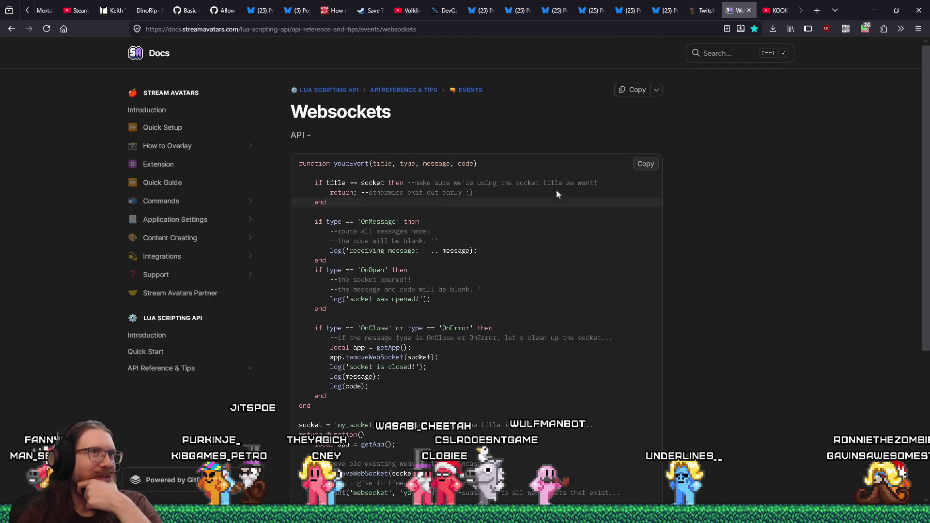
- Close the Websockets docs tab and minimize Firefox to get back to Godot
{"action": "left_click", "coordinate": [748, 11]}
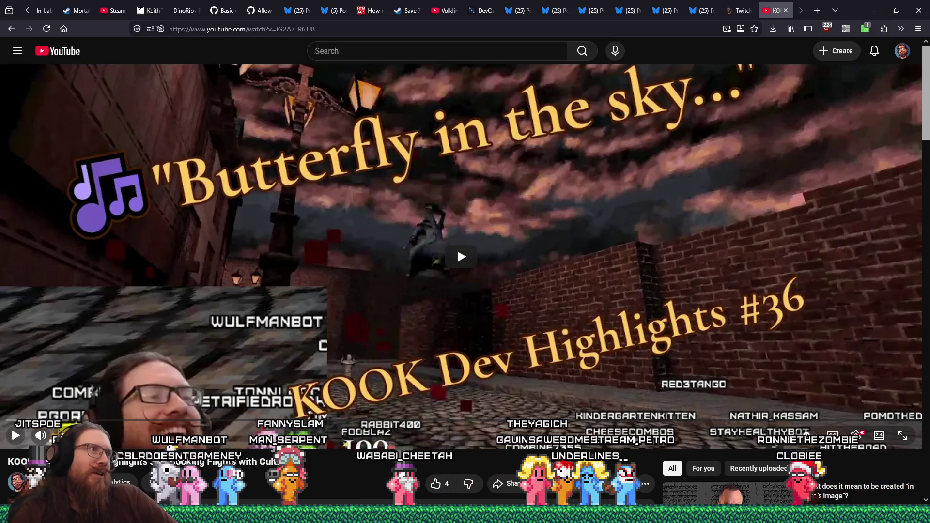
{"action": "left_click", "coordinate": [874, 11]}
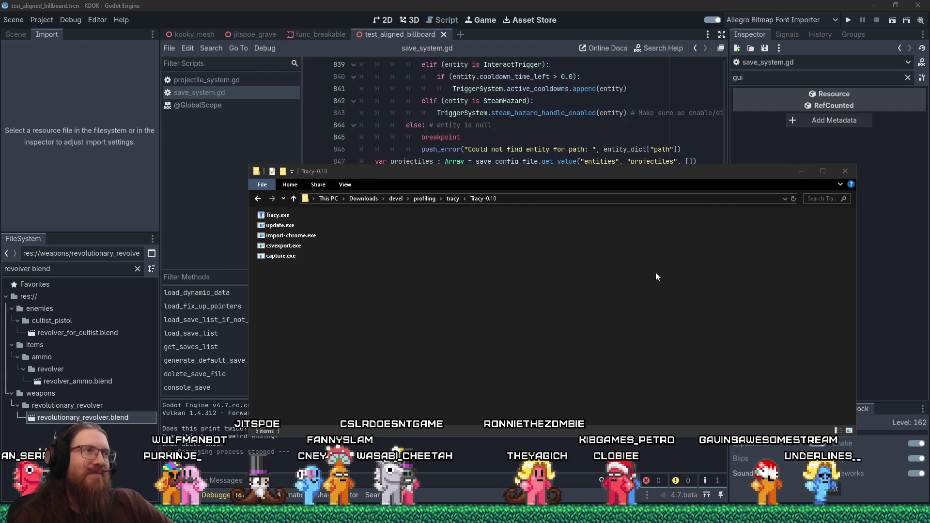
- In Godot's save_system.gd, find where load_entity_data is called
{"action": "left_click", "coordinate": [624, 93]}
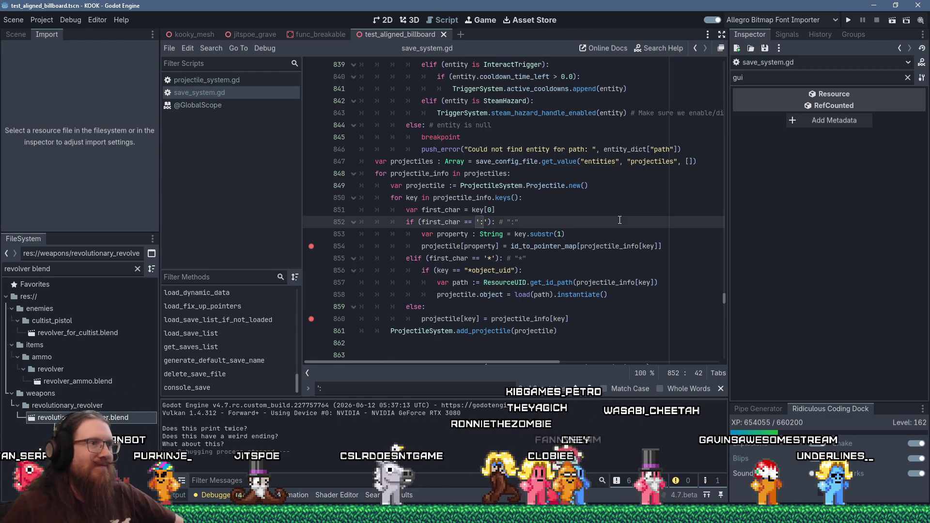
{"action": "scroll", "coordinate": [655, 180], "scroll_direction": "up", "scroll_amount": 13}
{"action": "scroll", "coordinate": [679, 146], "scroll_direction": "up", "scroll_amount": 20}
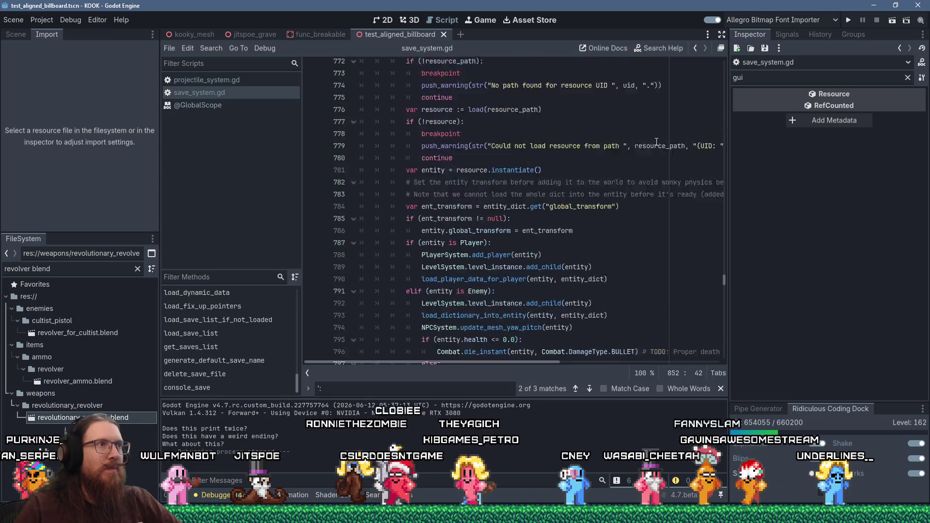
{"action": "scroll", "coordinate": [658, 140], "scroll_direction": "down", "scroll_amount": 4}
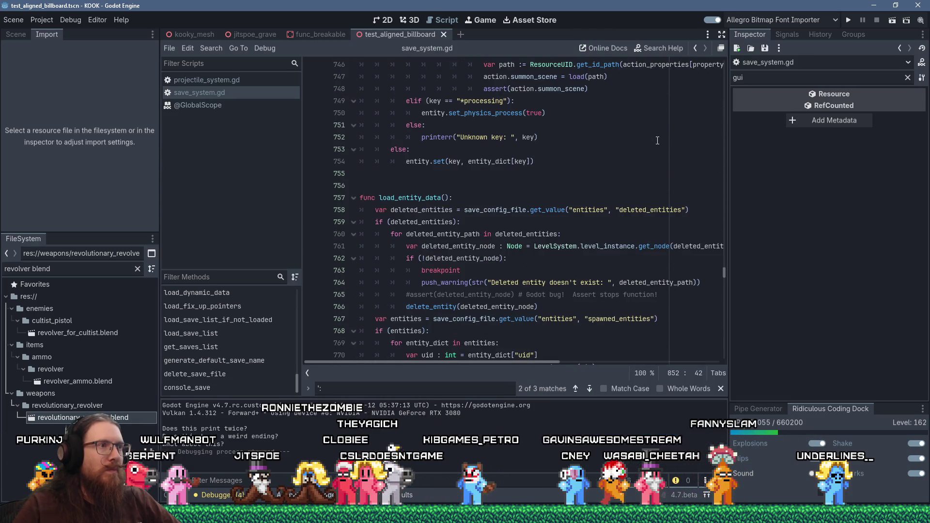
{"action": "left_click", "coordinate": [421, 198]}
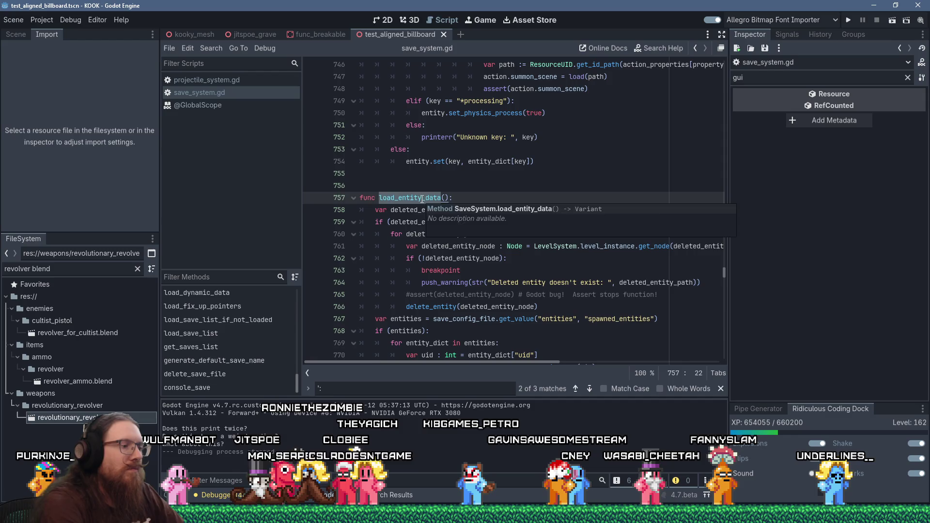
{"action": "key", "text": "Return"}
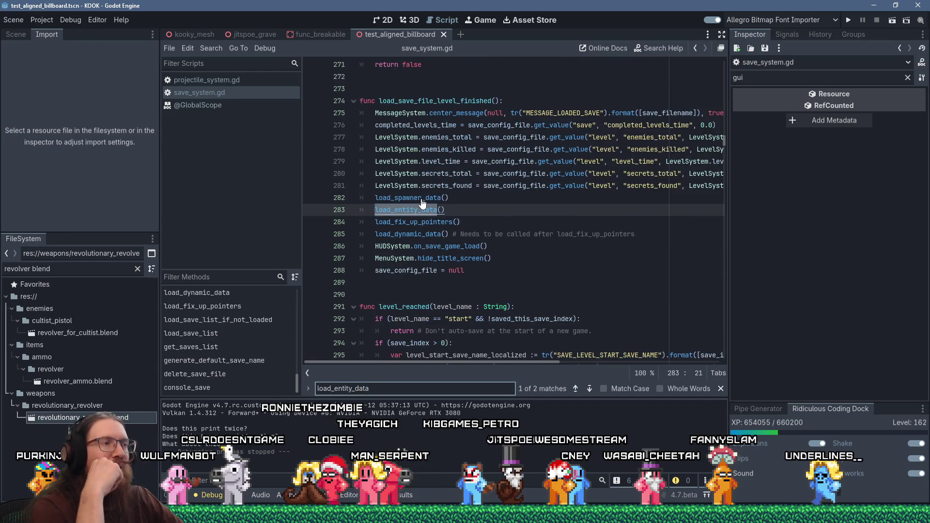
- Jump to the load_fix_up_pointers definition at line 937
{"action": "left_click", "coordinate": [422, 199]}
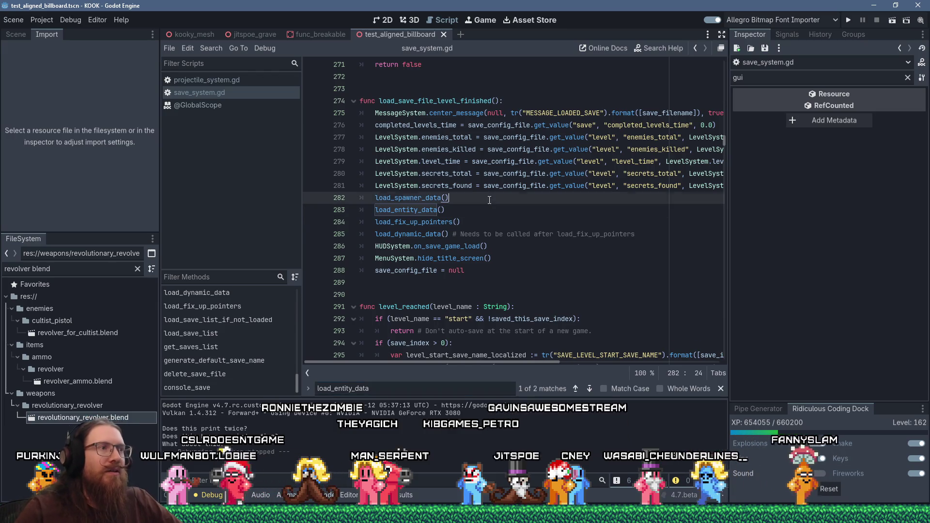
{"action": "left_click", "coordinate": [441, 224]}
{"action": "left_click", "coordinate": [441, 223], "text": "ctrl"}
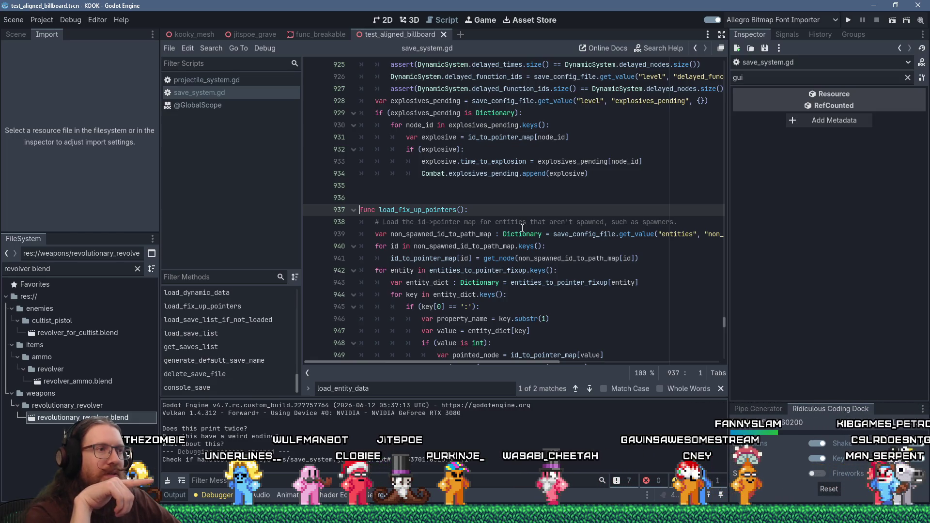
- Inspect the entities_to_pointer_fixup loop in load_fix_up_pointers, then bring up the window switcher
{"action": "scroll", "coordinate": [526, 227], "scroll_direction": "down", "scroll_amount": 5}
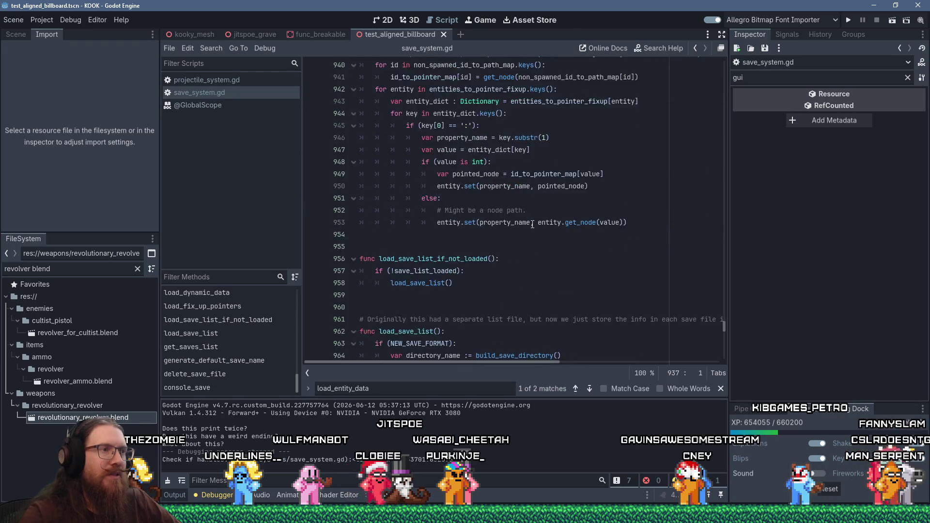
{"action": "scroll", "coordinate": [531, 225], "scroll_direction": "up", "scroll_amount": 1}
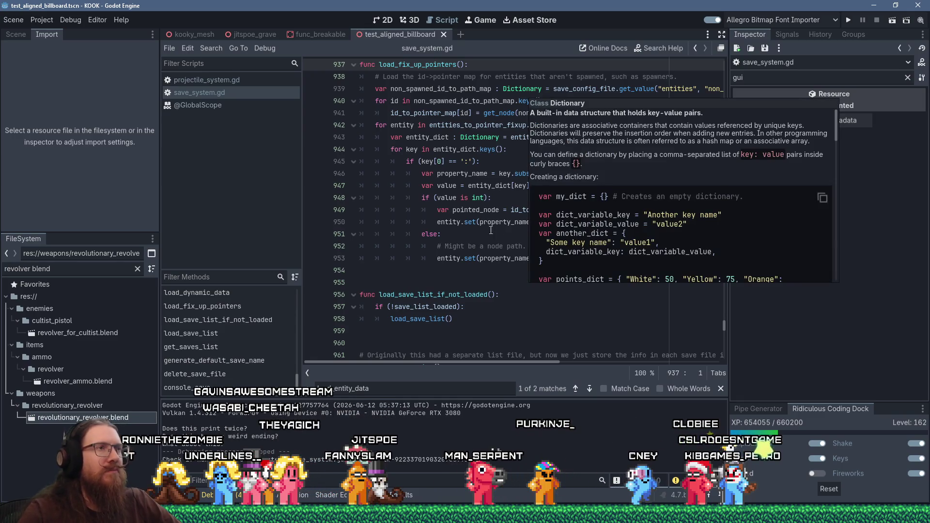
{"action": "scroll", "coordinate": [485, 194], "scroll_direction": "up", "scroll_amount": 1}
{"action": "left_click", "coordinate": [476, 198]}
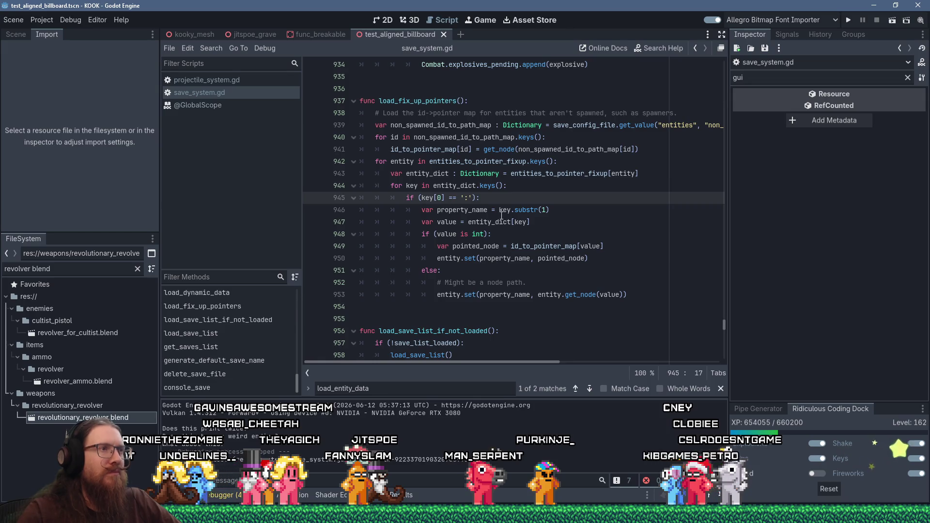
{"action": "double_click", "coordinate": [477, 161]}
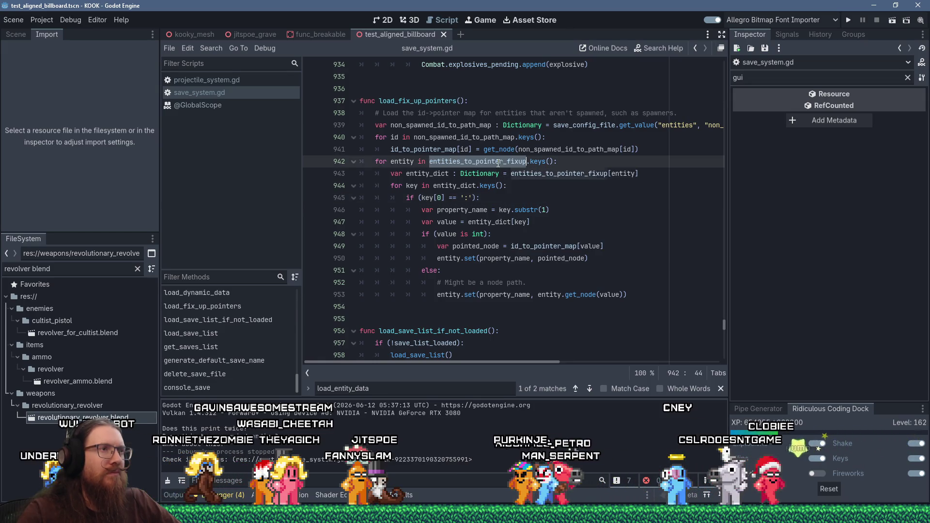
{"action": "scroll", "coordinate": [606, 199], "scroll_direction": "up", "scroll_amount": 8}
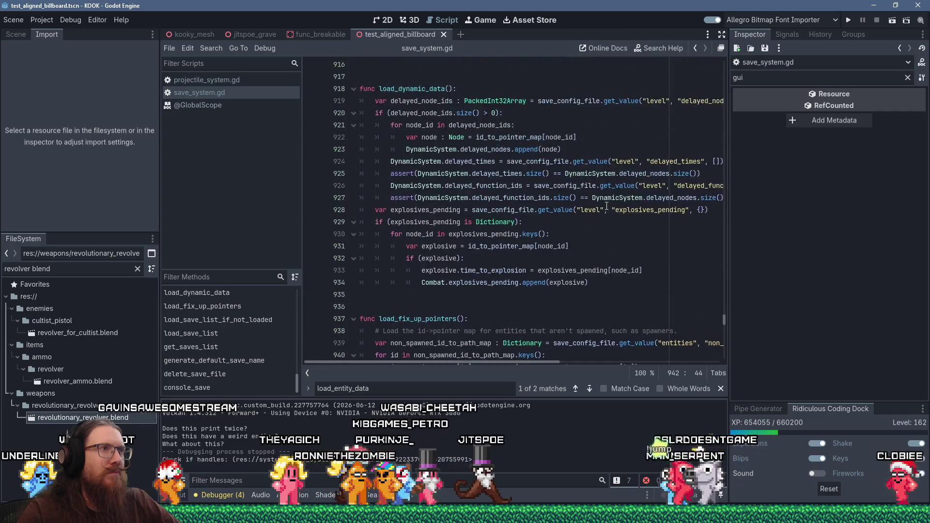
{"action": "scroll", "coordinate": [606, 206], "scroll_direction": "down", "scroll_amount": 11}
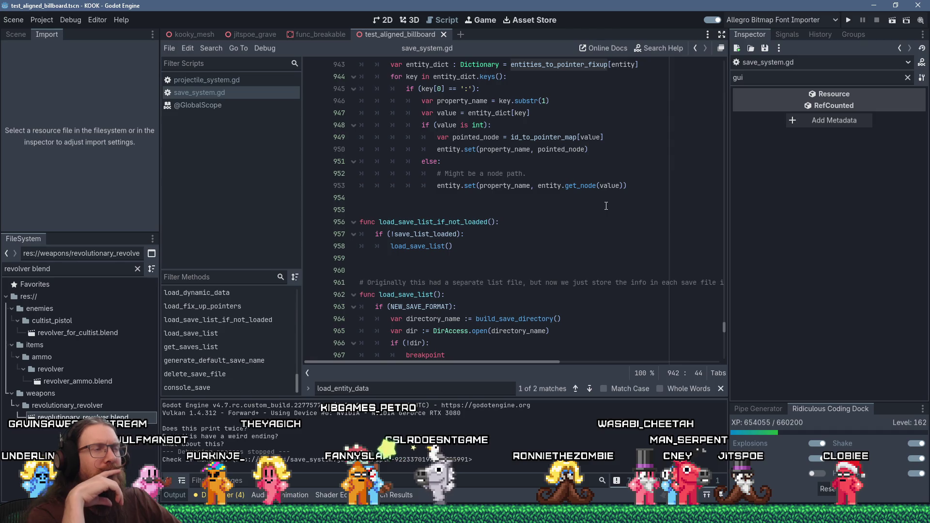
{"action": "key", "text": "alt+Tab"}
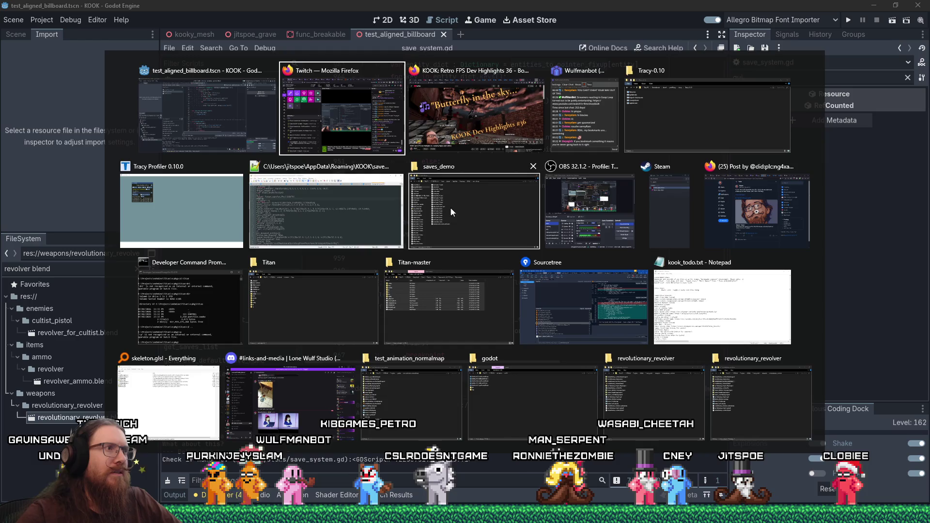
- Search projectile.ksave in Notepad++ for *id, finding *id 6 at line 220, then return to Godot
{"action": "left_click", "coordinate": [395, 213]}
{"action": "key", "text": "ctrl+f"}
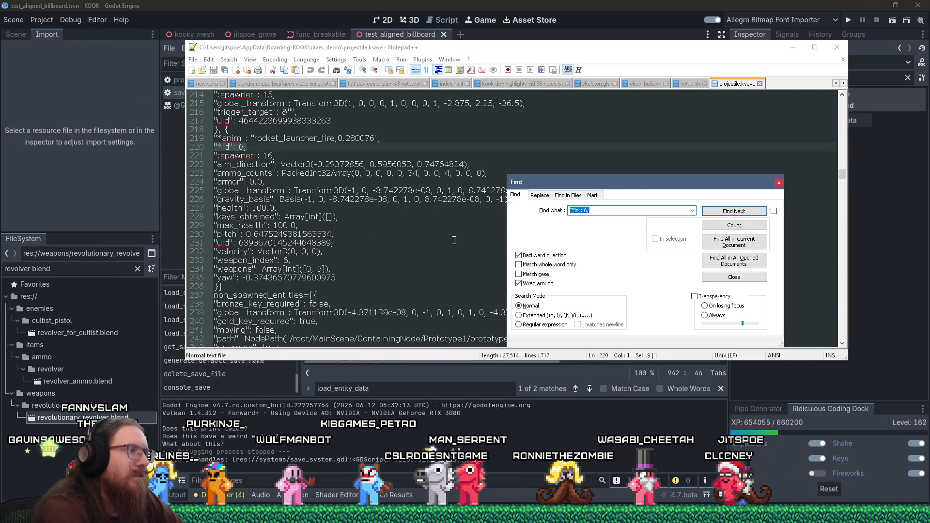
{"action": "type", "text": "\"id"}
{"action": "key", "text": "Return"}
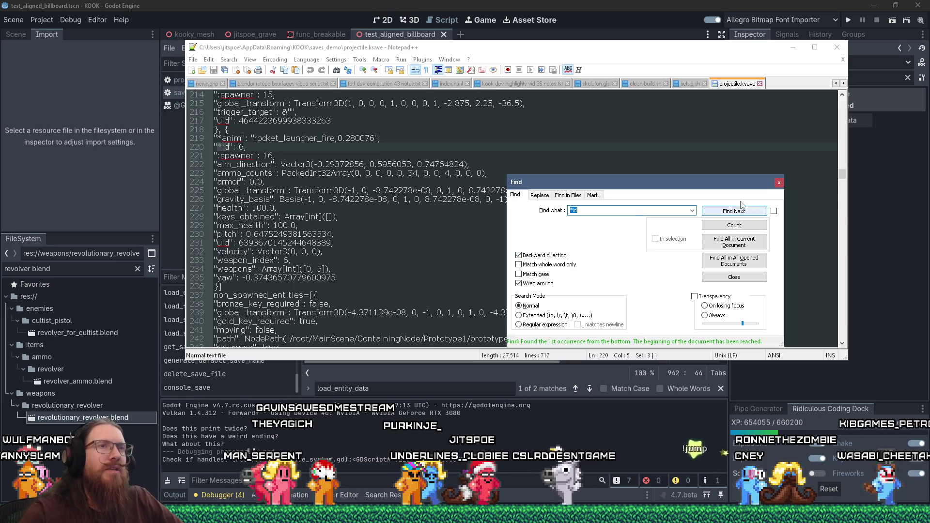
{"action": "left_click", "coordinate": [778, 183]}
{"action": "key", "text": "alt+Tab"}
{"action": "left_click", "coordinate": [509, 172]}
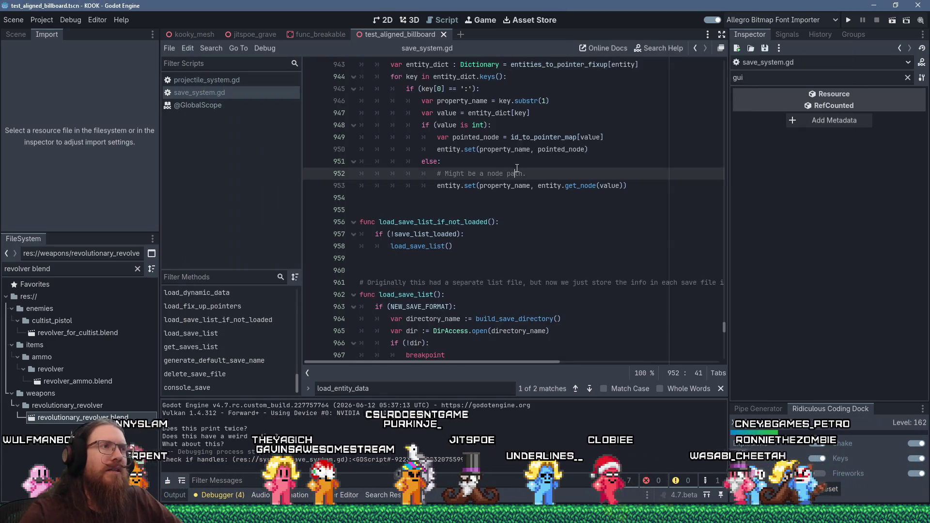
- Widen the script area by narrowing the right-hand docks
{"action": "scroll", "coordinate": [509, 184], "scroll_direction": "up", "scroll_amount": 10}
{"action": "scroll", "coordinate": [509, 184], "scroll_direction": "up", "scroll_amount": 12}
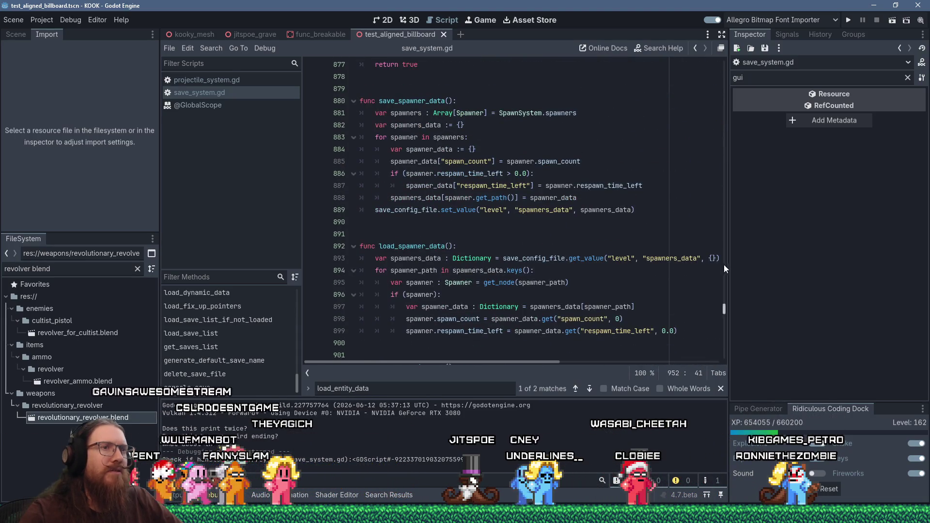
{"action": "left_click_drag", "start_coordinate": [730, 265], "coordinate": [776, 264]}
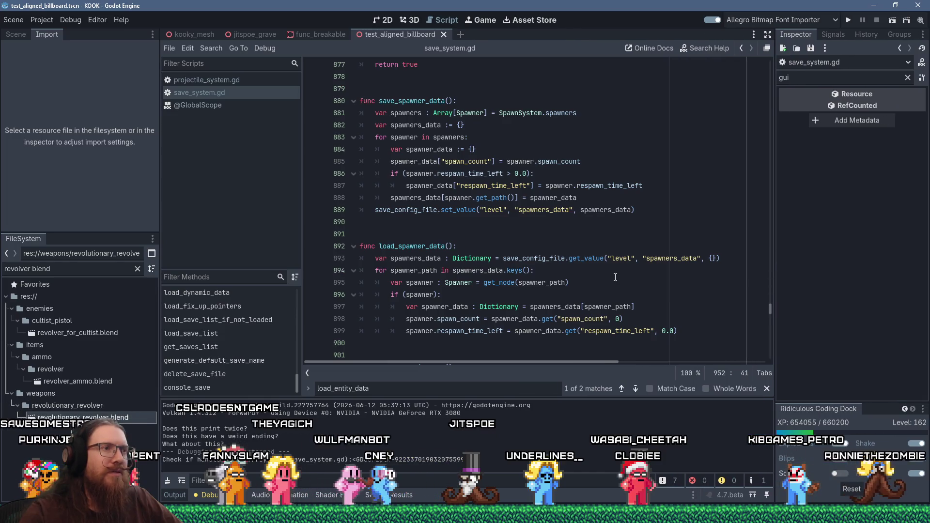
{"action": "scroll", "coordinate": [616, 277], "scroll_direction": "down", "scroll_amount": 7}
{"action": "scroll", "coordinate": [616, 277], "scroll_direction": "up", "scroll_amount": 11}
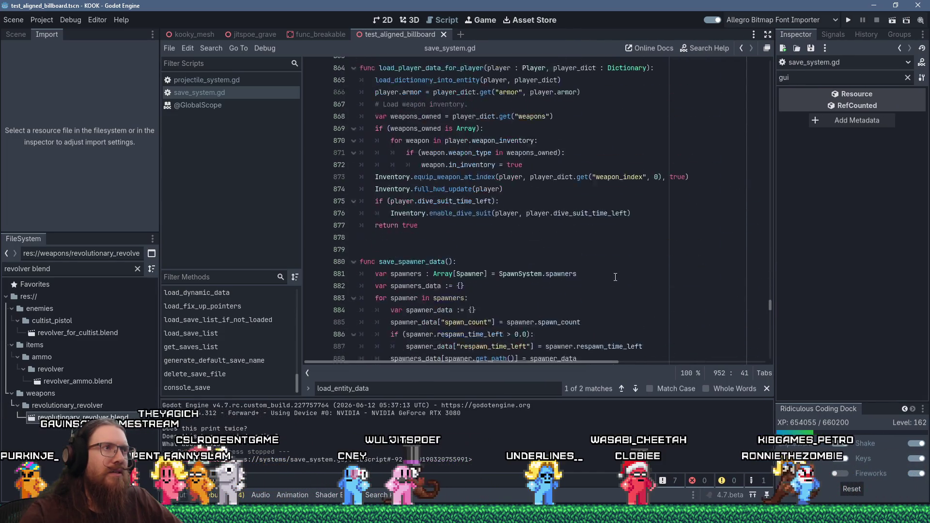
{"action": "scroll", "coordinate": [615, 277], "scroll_direction": "up", "scroll_amount": 1}
- Search the script for ':guided' and go to the convert_pointer_to_id definition at line 543
{"action": "left_click", "coordinate": [623, 262]}
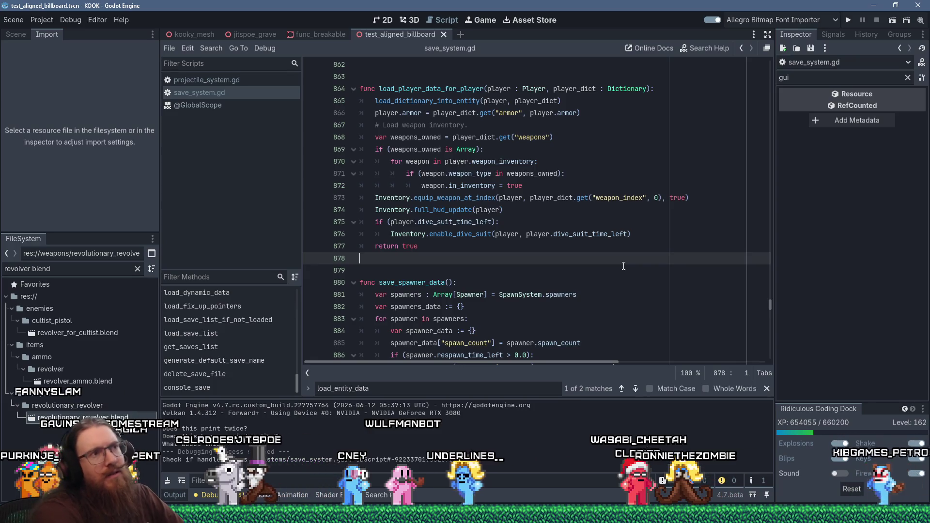
{"action": "key", "text": "ctrl+f"}
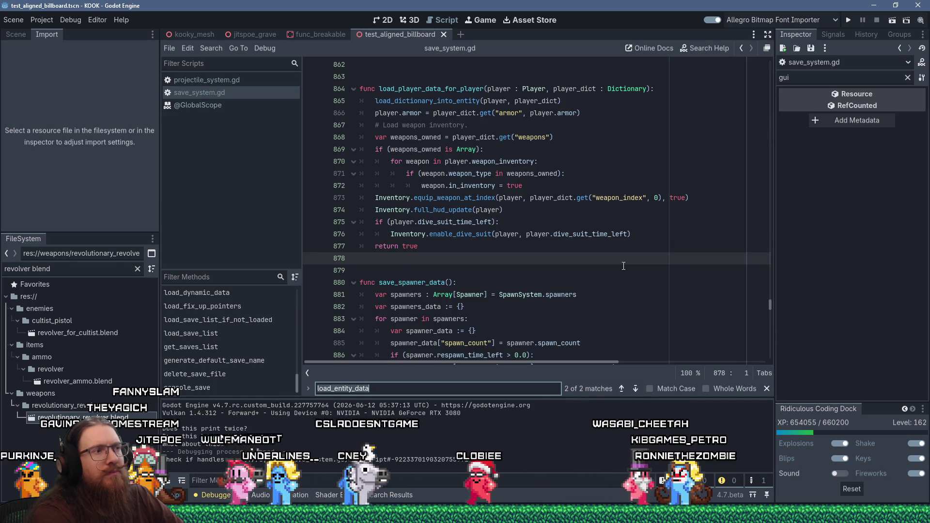
{"action": "type", "text": ":"}
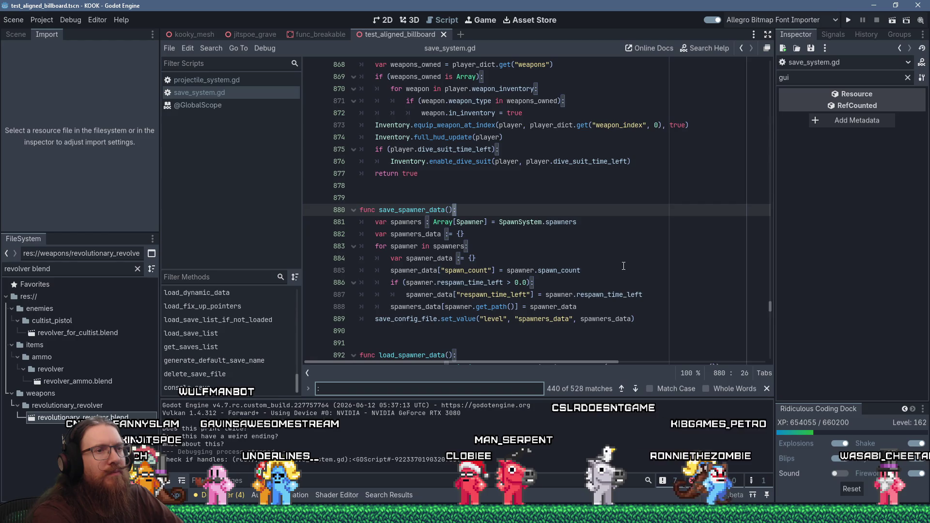
{"action": "type", "text": "guided"}
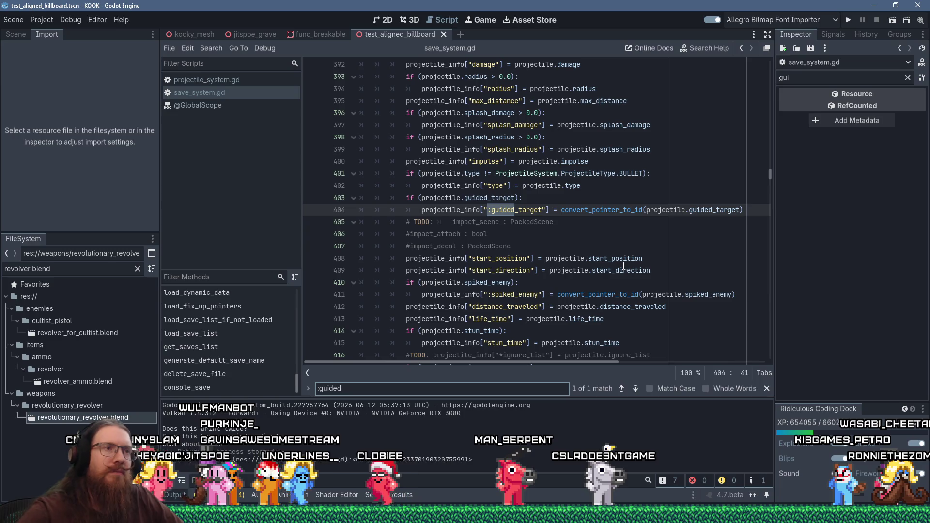
{"action": "left_click", "coordinate": [599, 211]}
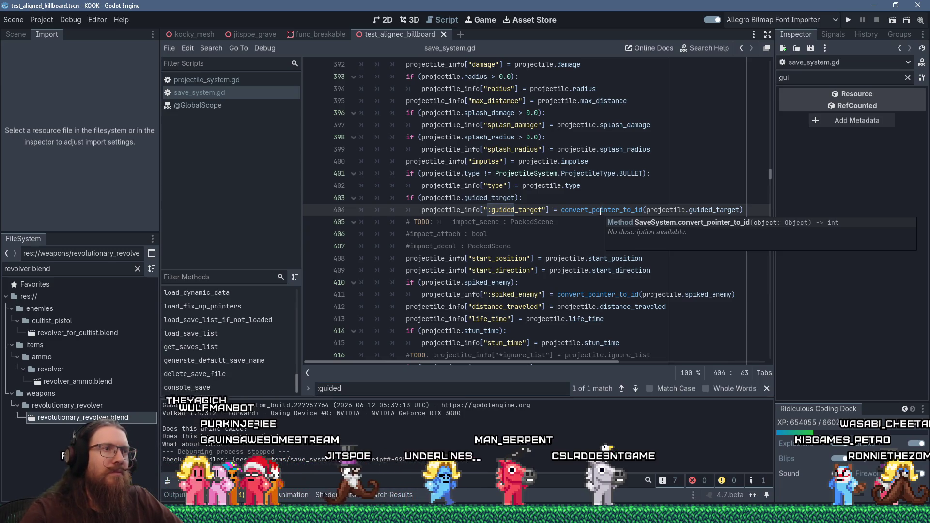
{"action": "left_click", "coordinate": [599, 211], "text": "ctrl"}
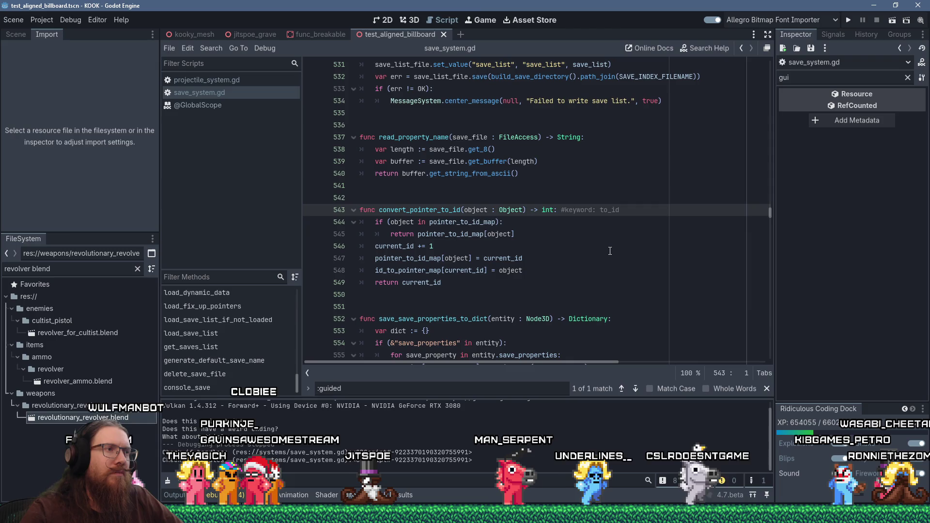
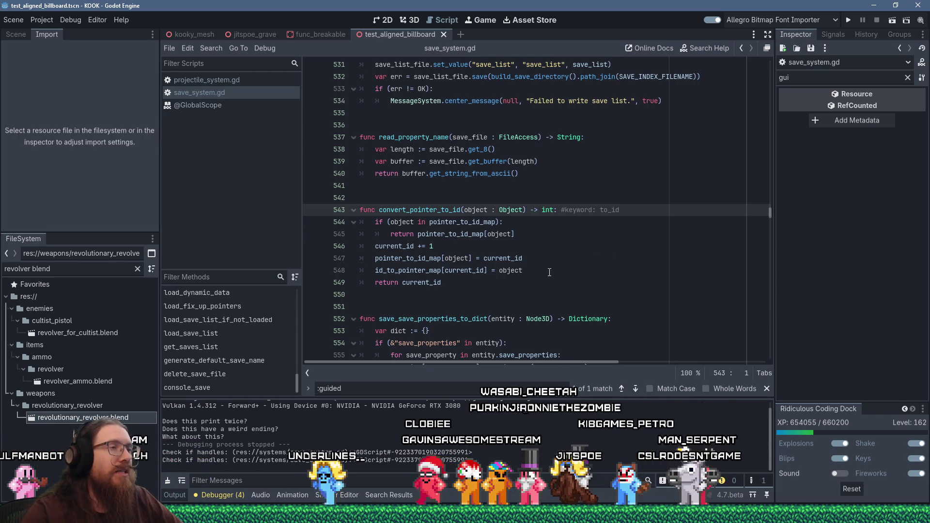
- Insert a save_projectile_data() call on a new line before the pointer fix-up call
{"action": "double_click", "coordinate": [437, 212]}
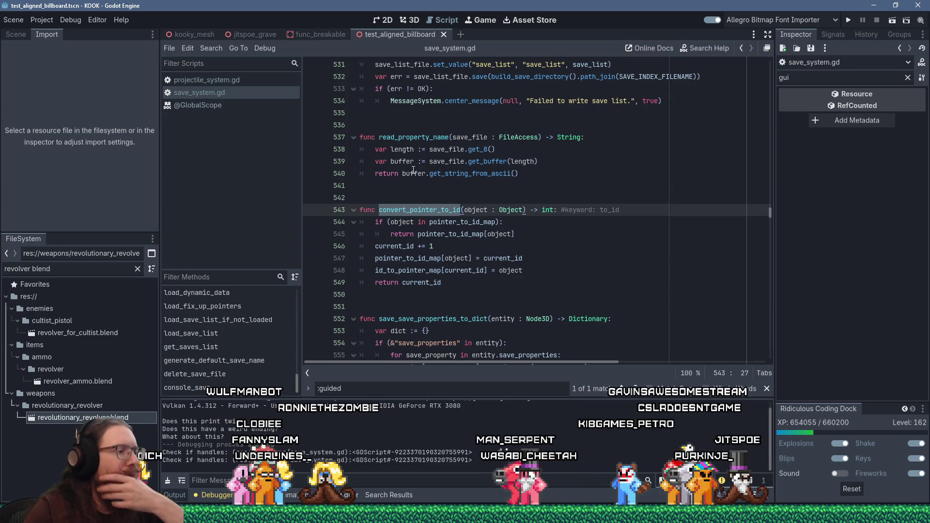
{"action": "mouse_move", "coordinate": [413, 170]}
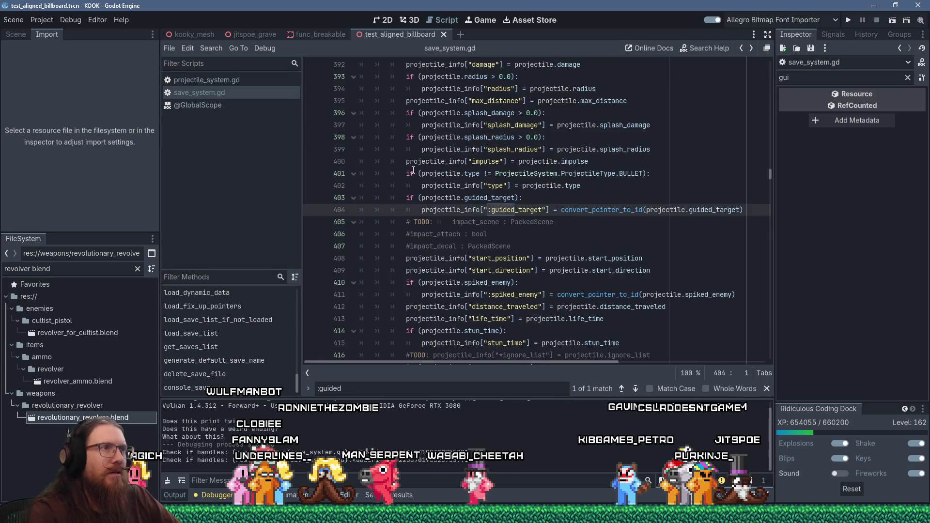
{"action": "scroll", "coordinate": [418, 168], "scroll_direction": "up", "scroll_amount": 8}
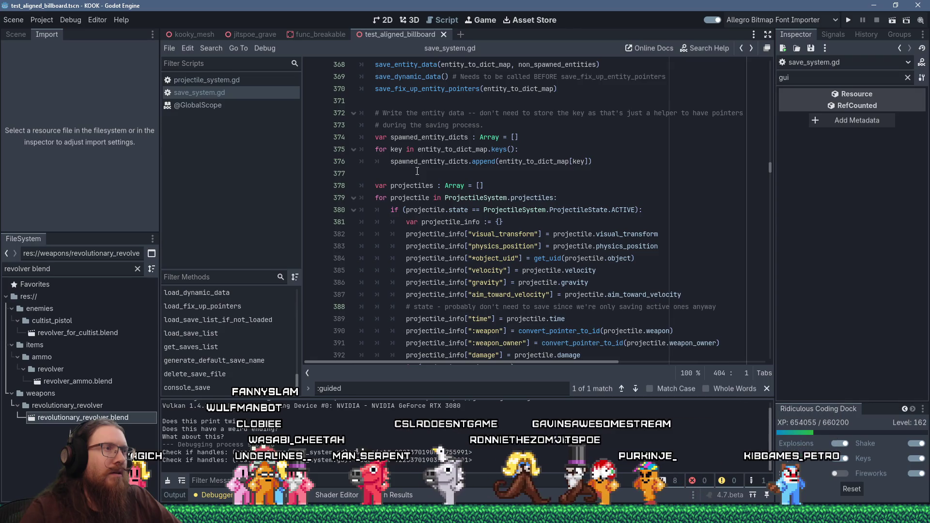
{"action": "double_click", "coordinate": [437, 90]}
{"action": "scroll", "coordinate": [438, 91], "scroll_direction": "up", "scroll_amount": 2}
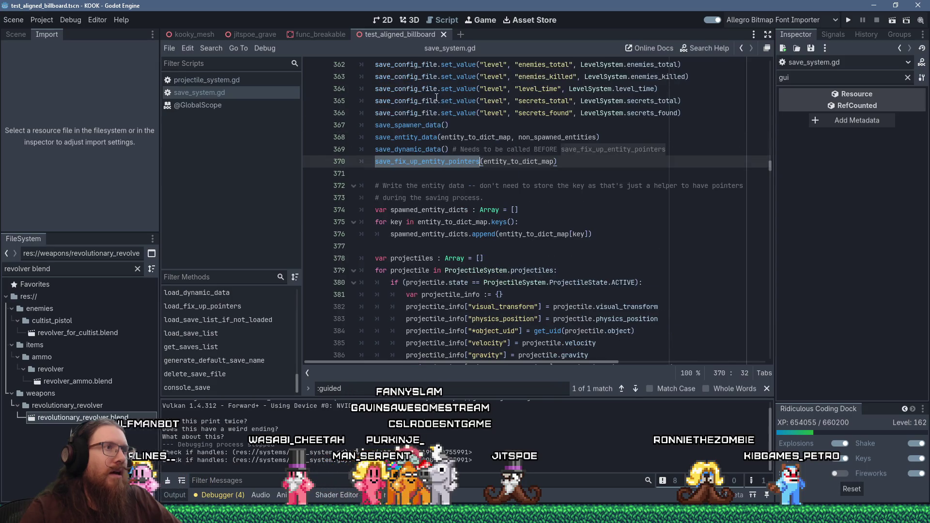
{"action": "left_click", "coordinate": [404, 152]}
{"action": "left_click", "coordinate": [604, 163]}
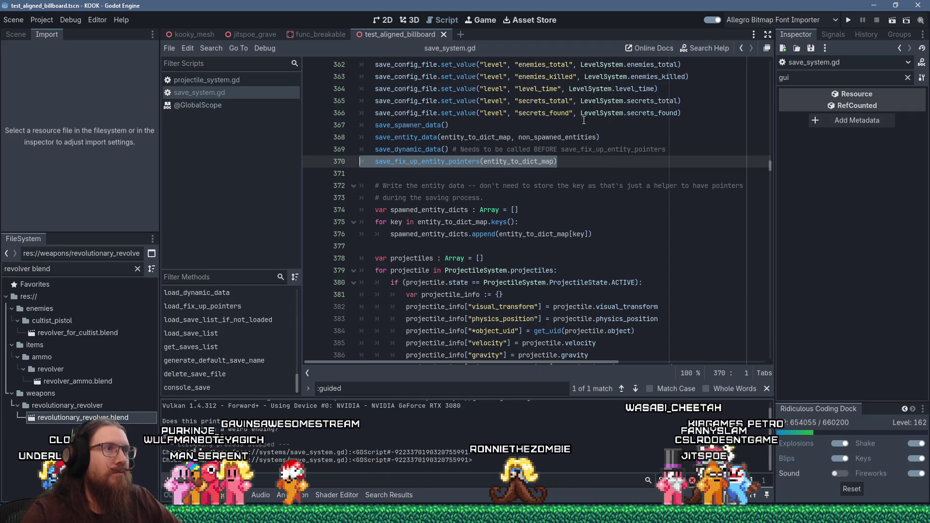
{"action": "left_click", "coordinate": [680, 154]}
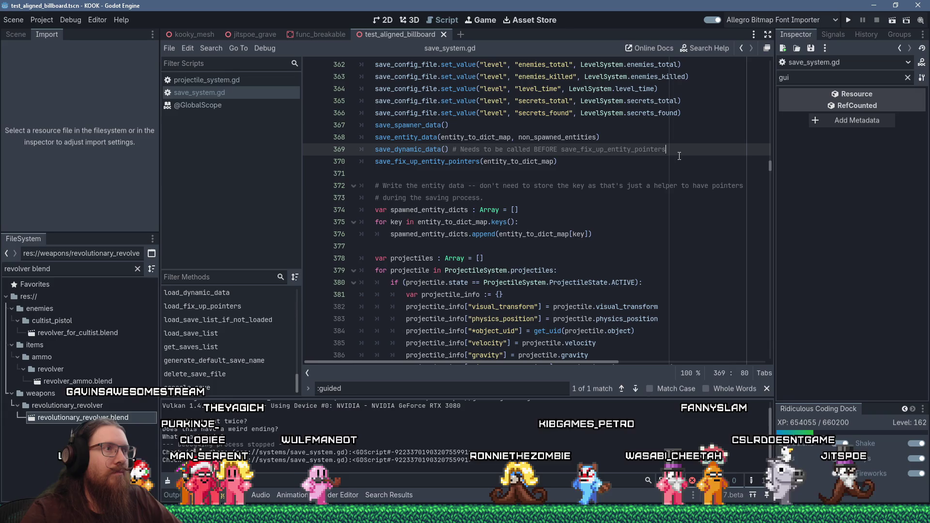
{"action": "key", "text": "Return"}
{"action": "type", "text": "save_projectile_data()"}
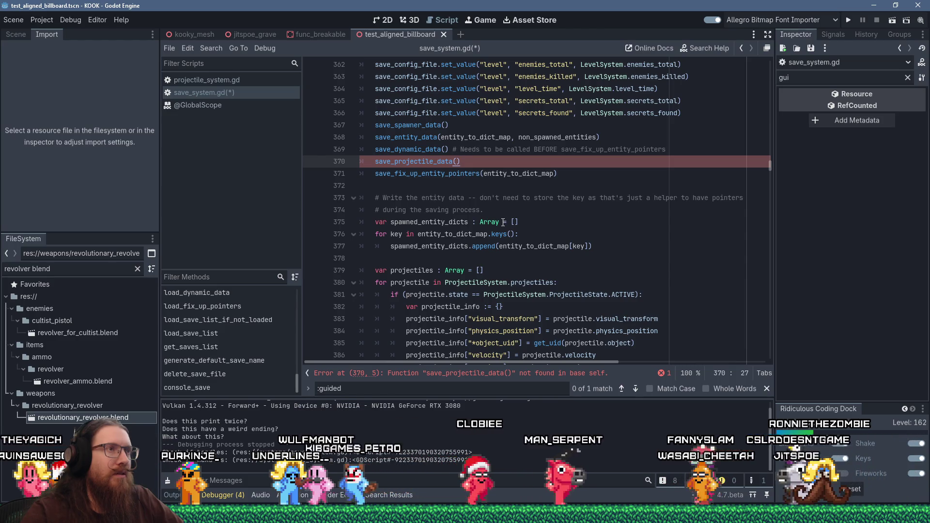
- Turn the call into 'var projectiles := save_projectile_data()' on line 370
{"action": "scroll", "coordinate": [503, 222], "scroll_direction": "down", "scroll_amount": 2}
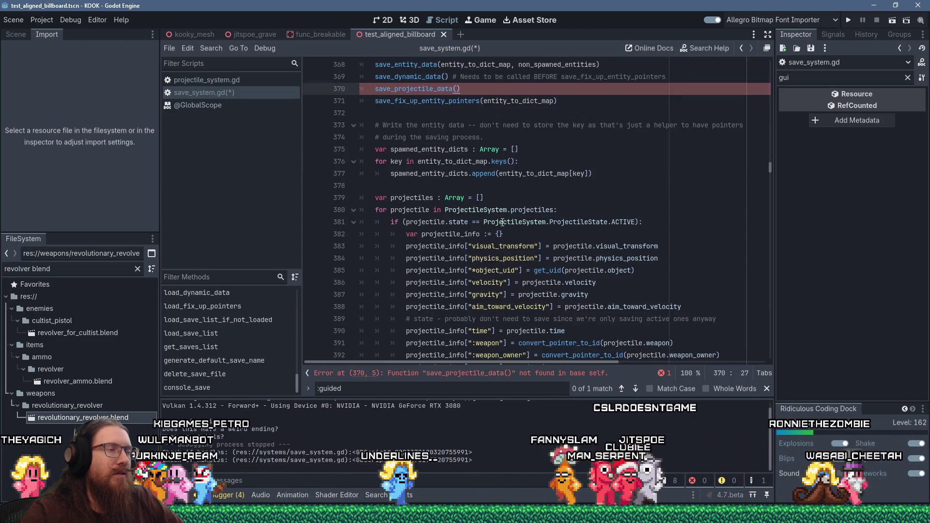
{"action": "scroll", "coordinate": [503, 222], "scroll_direction": "down", "scroll_amount": 1}
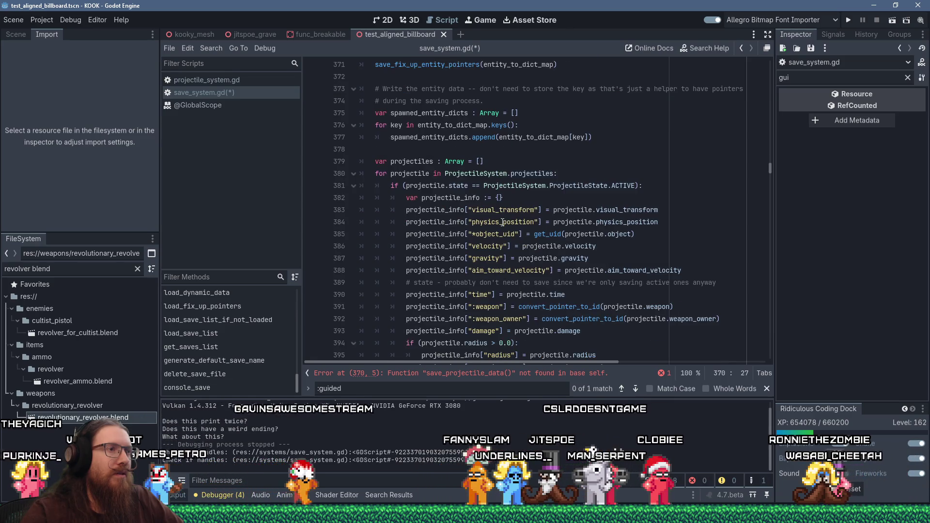
{"action": "scroll", "coordinate": [503, 222], "scroll_direction": "down", "scroll_amount": 16}
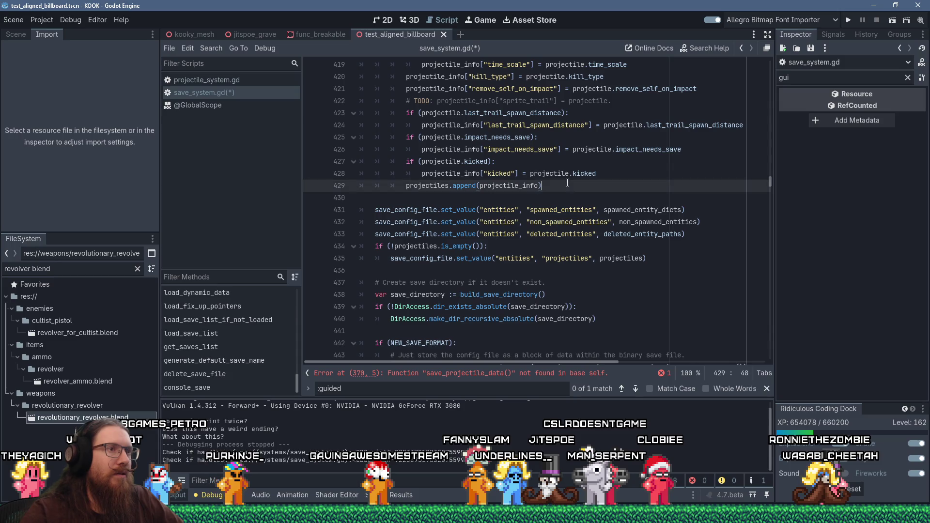
{"action": "mouse_move", "coordinate": [567, 185]}
{"action": "left_mouse_down"}
{"action": "mouse_move", "coordinate": [533, 186]}
{"action": "mouse_move", "coordinate": [505, 208]}
{"action": "mouse_move", "coordinate": [373, 222]}
{"action": "mouse_move", "coordinate": [350, 212]}
{"action": "left_mouse_up"}
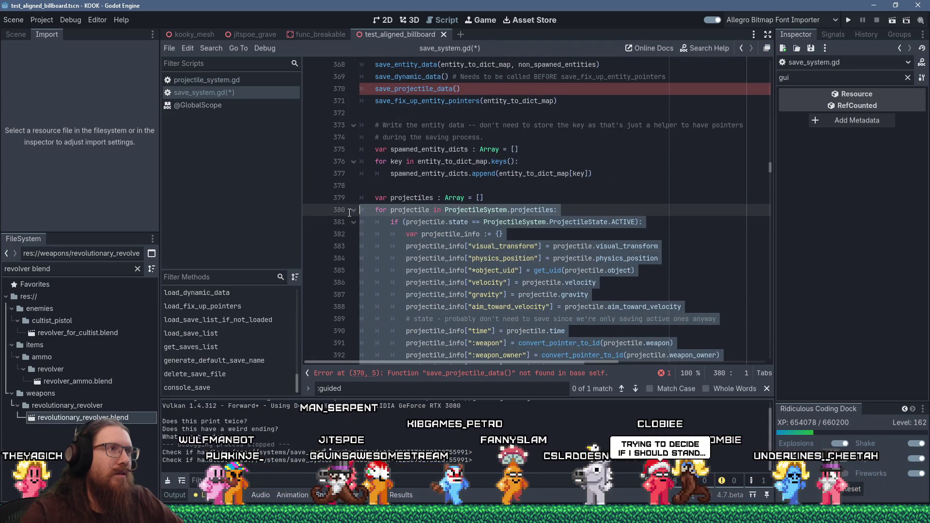
{"action": "scroll", "coordinate": [622, 288], "scroll_direction": "up", "scroll_amount": 4}
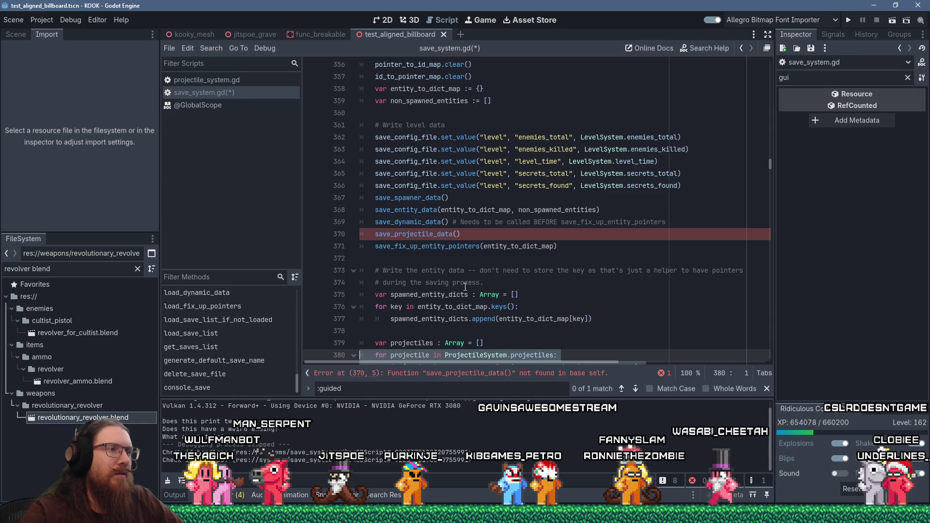
{"action": "left_click", "coordinate": [377, 235]}
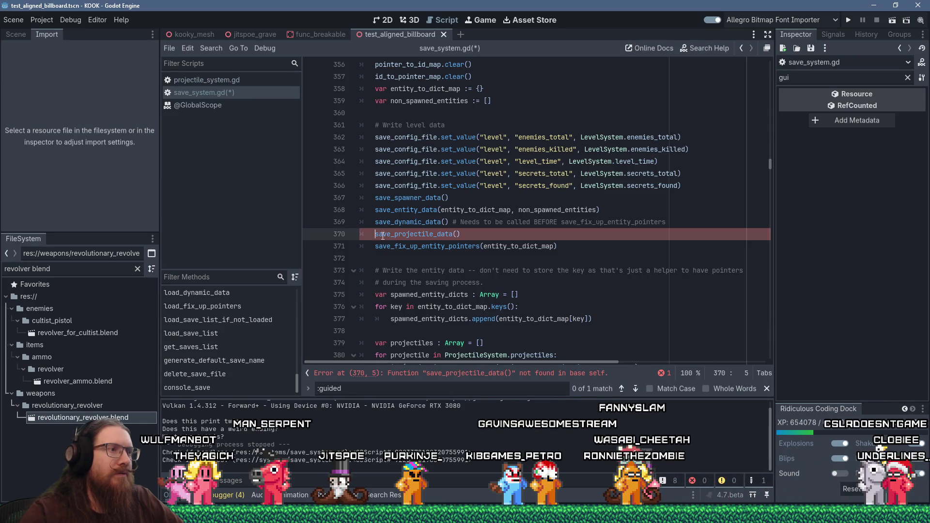
{"action": "type", "text": "_var projectile"}
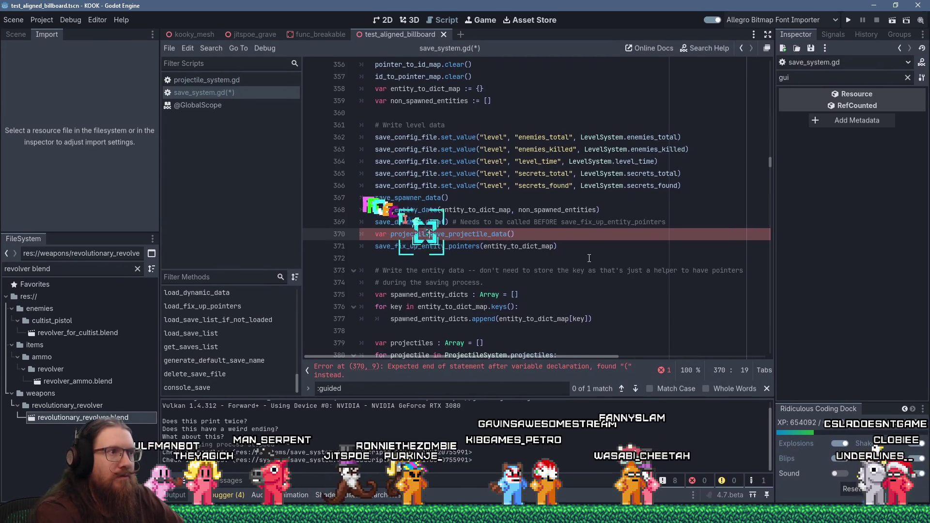
{"action": "type", "text": "s :="}
{"action": "key", "text": "End"}
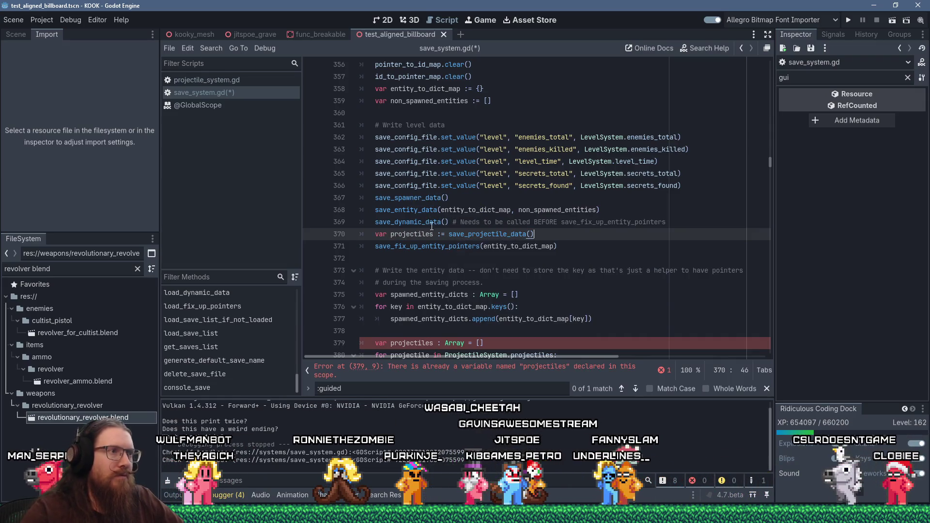
- Cut the inline projectile-saving loop, remove the blank line, and jump to save_dynamic_data
{"action": "scroll", "coordinate": [486, 243], "scroll_direction": "down", "scroll_amount": 4}
{"action": "scroll", "coordinate": [485, 242], "scroll_direction": "down", "scroll_amount": 18}
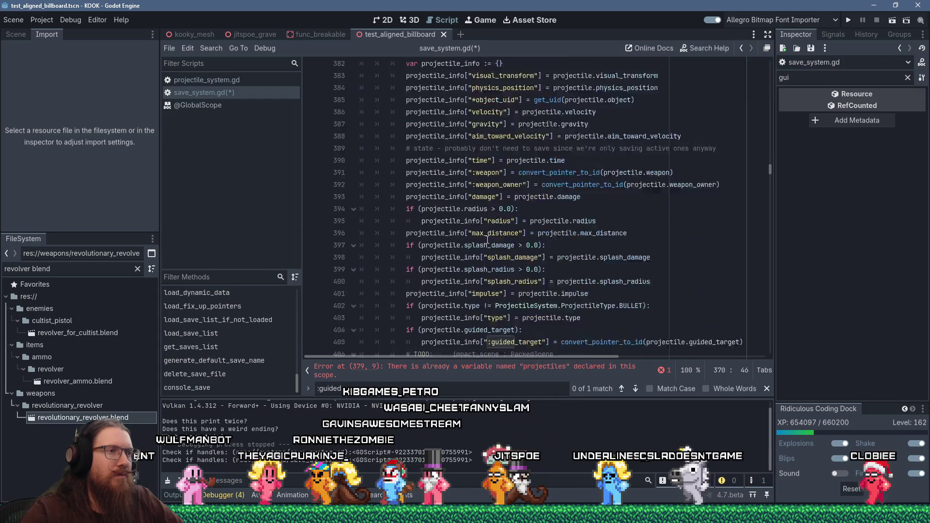
{"action": "scroll", "coordinate": [515, 212], "scroll_direction": "up", "scroll_amount": 19}
{"action": "mouse_move", "coordinate": [416, 340]}
{"action": "left_mouse_down"}
{"action": "mouse_move", "coordinate": [416, 278]}
{"action": "mouse_move", "coordinate": [356, 274]}
{"action": "mouse_move", "coordinate": [348, 293]}
{"action": "left_mouse_up"}
{"action": "key", "text": "ctrl+c"}
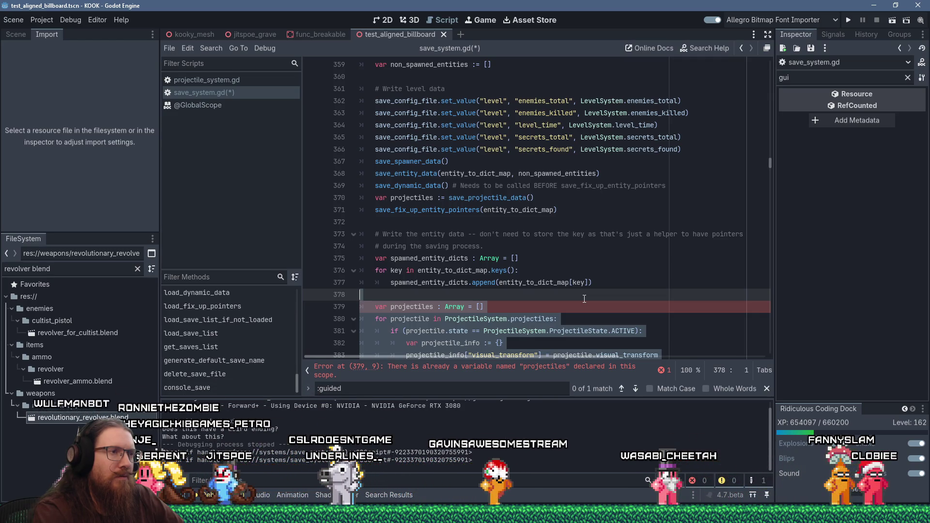
{"action": "key", "text": "shift+Delete"}
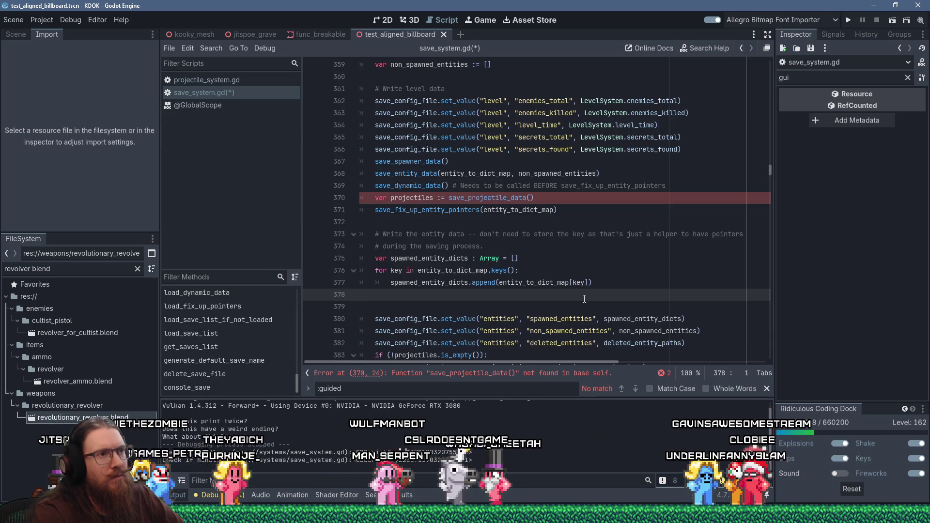
{"action": "key", "text": "ctrl+v"}
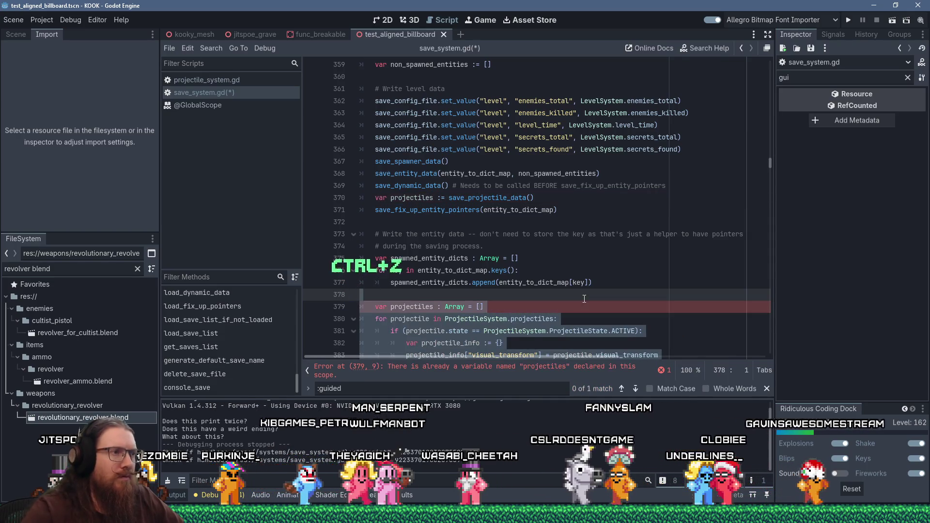
{"action": "scroll", "coordinate": [552, 246], "scroll_direction": "down", "scroll_amount": 5}
{"action": "scroll", "coordinate": [552, 246], "scroll_direction": "down", "scroll_amount": 15}
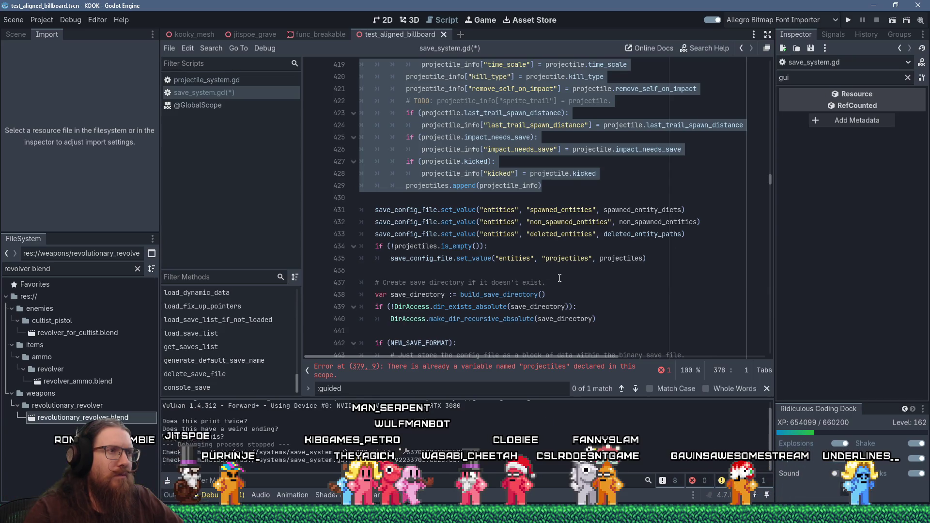
{"action": "scroll", "coordinate": [559, 278], "scroll_direction": "up", "scroll_amount": 18}
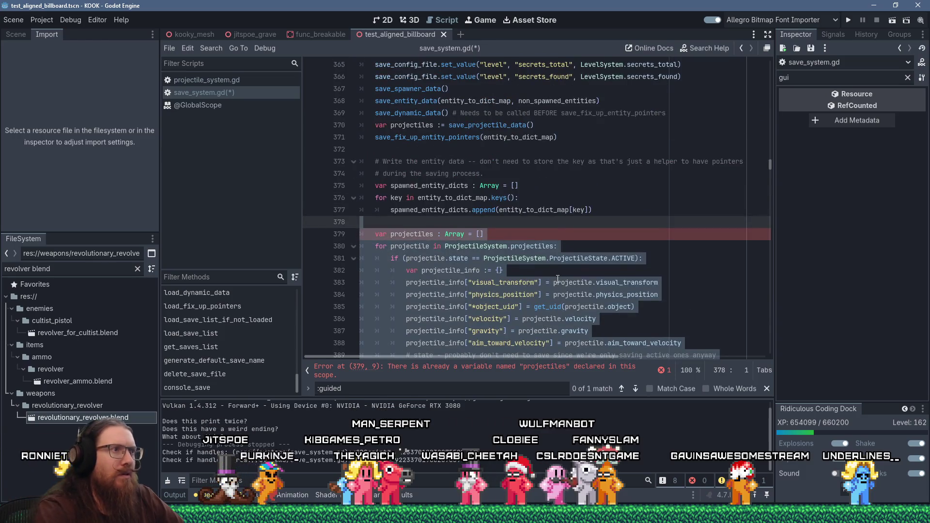
{"action": "key", "text": "shift+Delete"}
{"action": "key", "text": "Delete"}
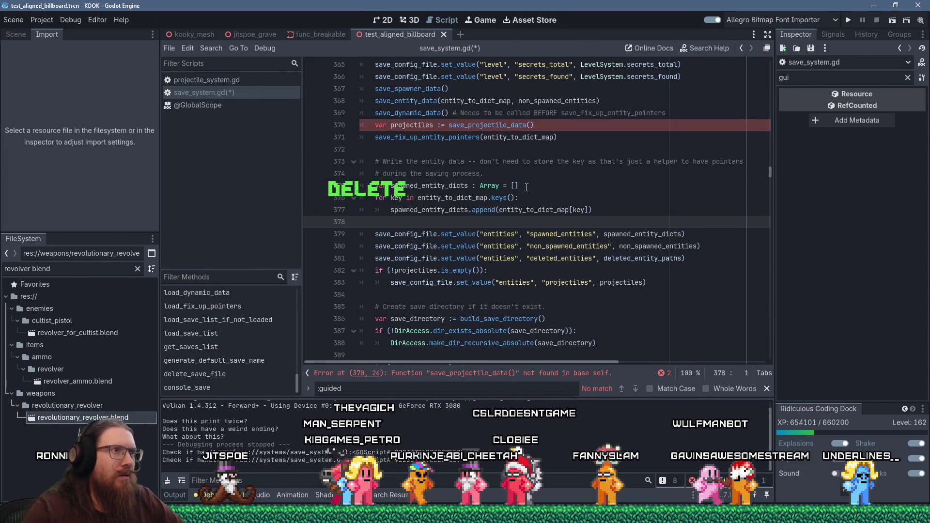
{"action": "left_click", "coordinate": [466, 149]}
{"action": "left_click", "coordinate": [417, 112], "text": "ctrl"}
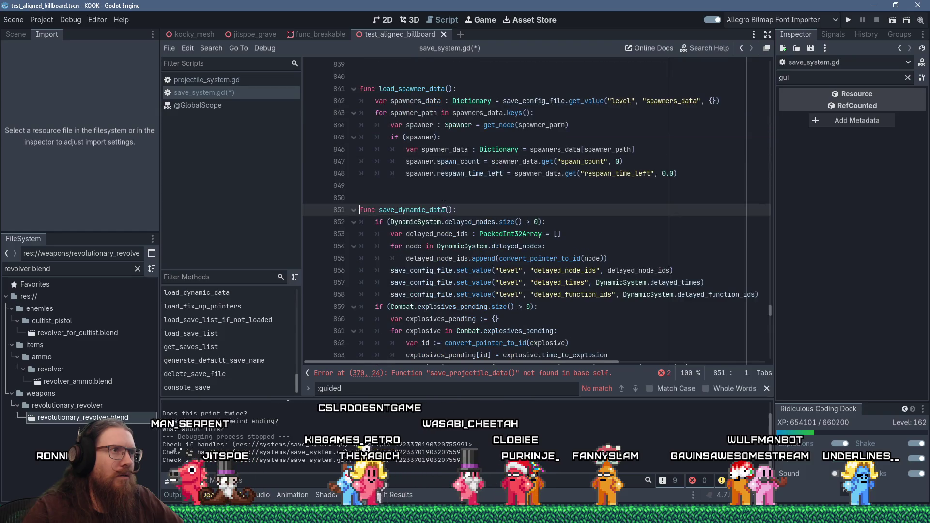
- Add a save_projectile_data() Array header above load_dynamic_data over the pasted loop
{"action": "scroll", "coordinate": [461, 200], "scroll_direction": "down", "scroll_amount": 5}
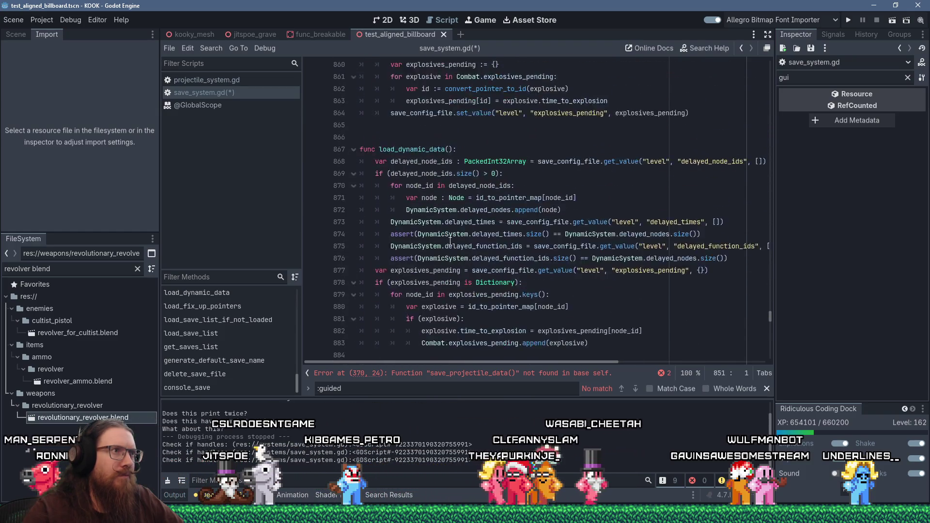
{"action": "left_click", "coordinate": [435, 206]}
{"action": "key", "text": "Return"}
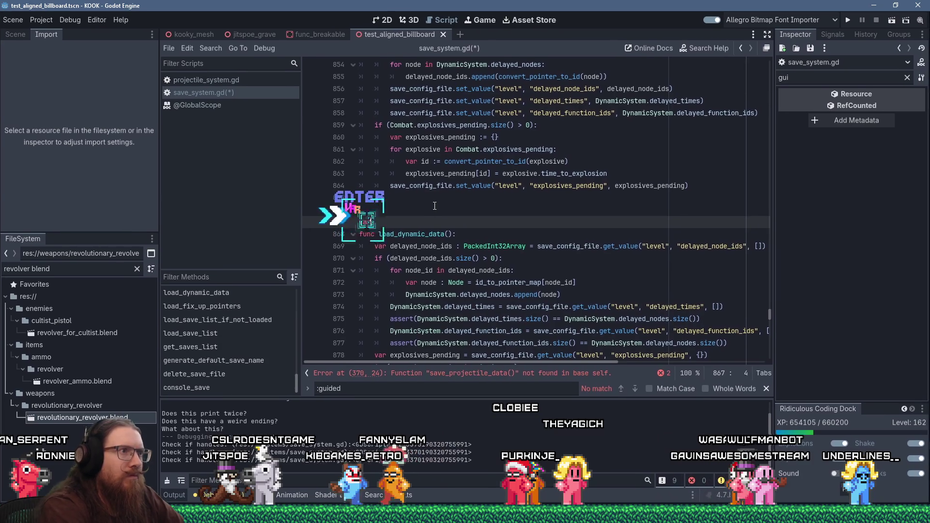
{"action": "type", "text": "var save_g"}
{"action": "type", "text": "roject"}
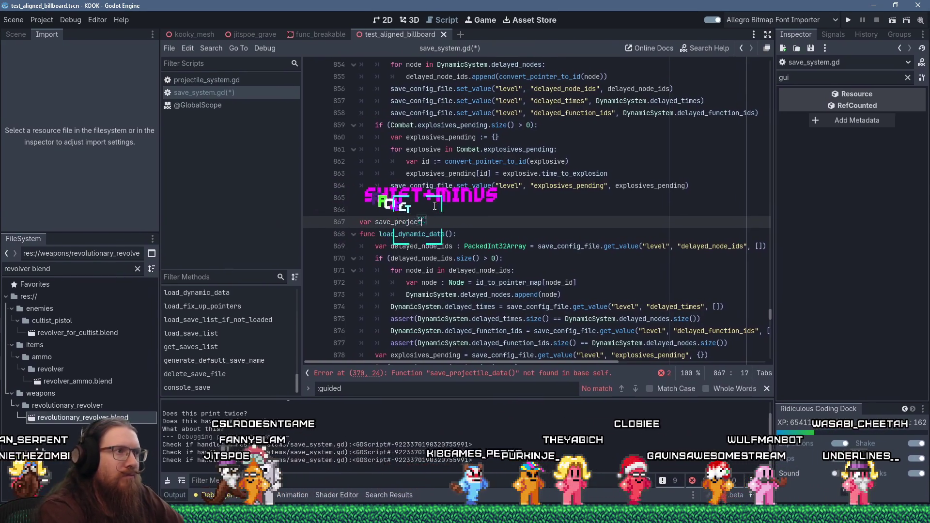
{"action": "type", "text": "ile_data() :>"}
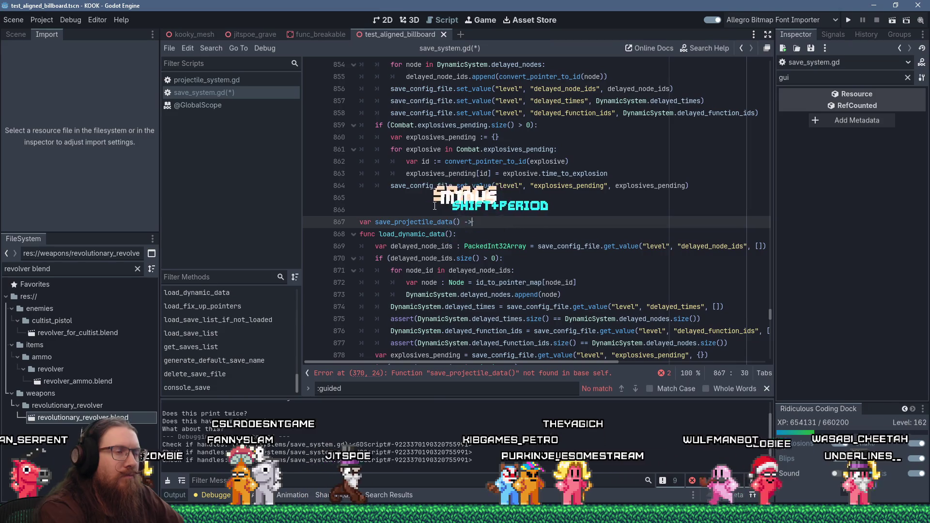
{"action": "type", "text": "Array:"}
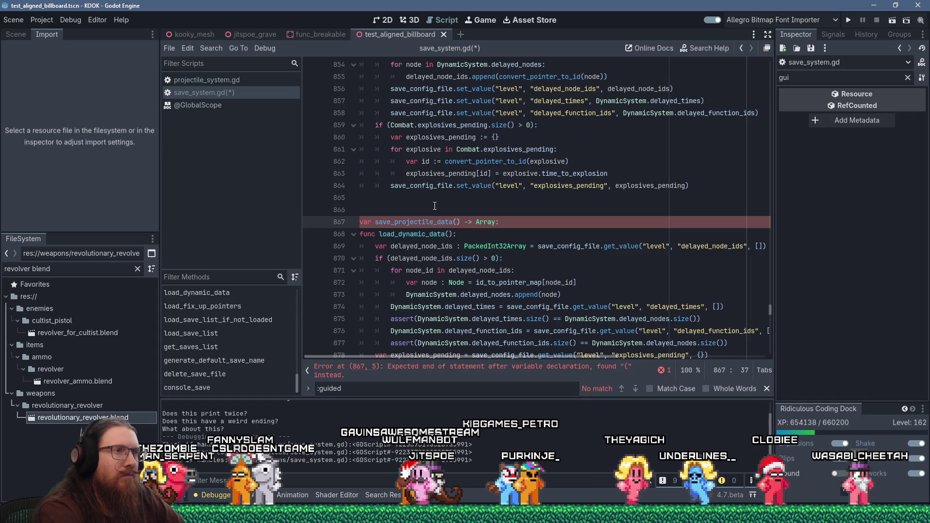
{"action": "key", "text": "Return"}
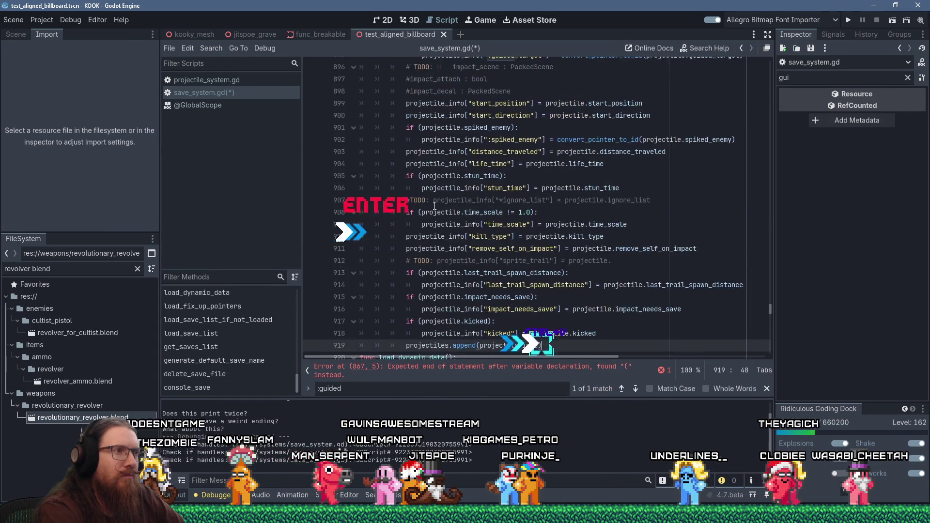
{"action": "scroll", "coordinate": [398, 188], "scroll_direction": "up", "scroll_amount": 10}
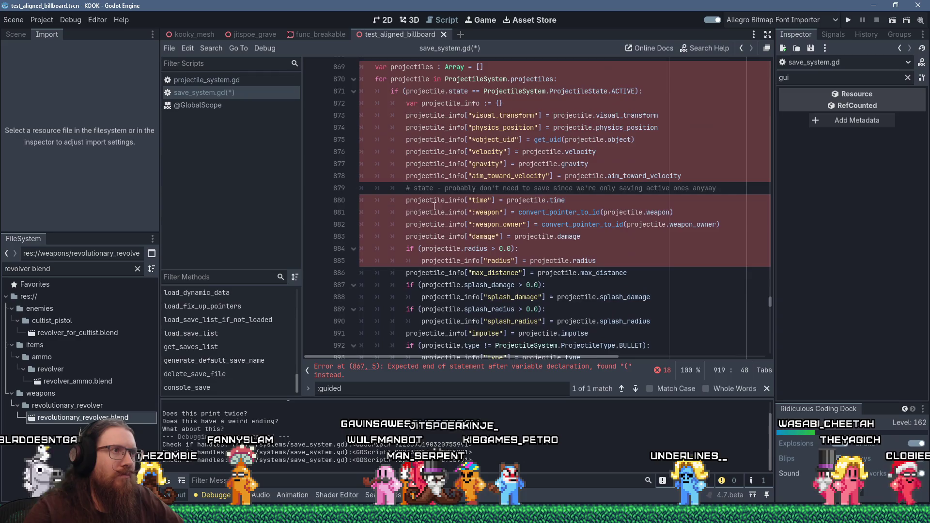
{"action": "left_click", "coordinate": [492, 168]}
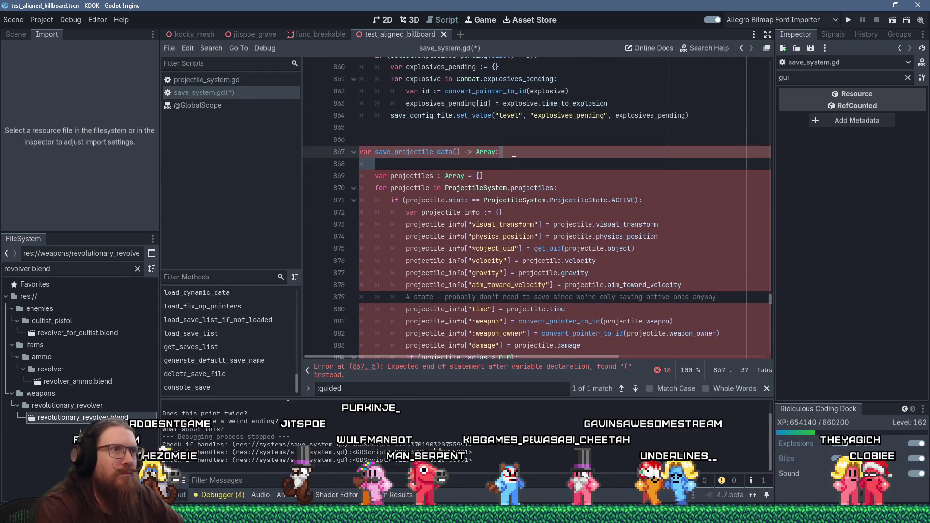
{"action": "key", "text": "BackSpace"}
{"action": "key", "text": "BackSpace"}
- End the new function with 'return projectiles' and save the script
{"action": "scroll", "coordinate": [496, 215], "scroll_direction": "down", "scroll_amount": 8}
{"action": "scroll", "coordinate": [497, 215], "scroll_direction": "down", "scroll_amount": 8}
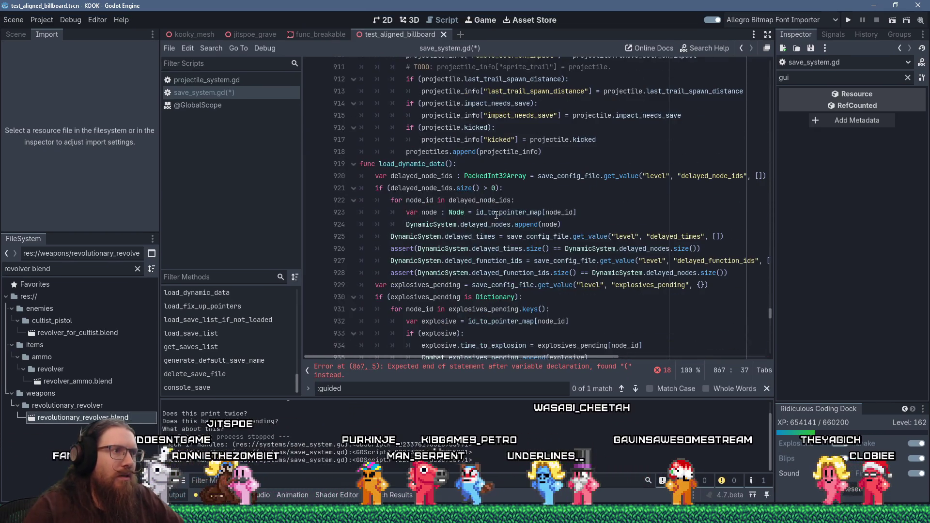
{"action": "left_click", "coordinate": [576, 140]}
{"action": "key", "text": "Down"}
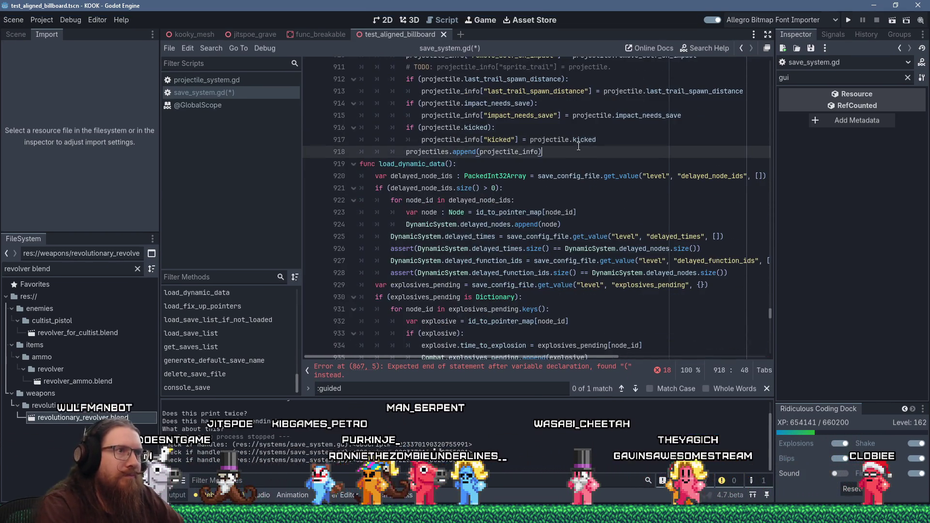
{"action": "key", "text": "Return"}
{"action": "key", "text": "BackSpace"}
{"action": "type", "text": "return projectiles"}
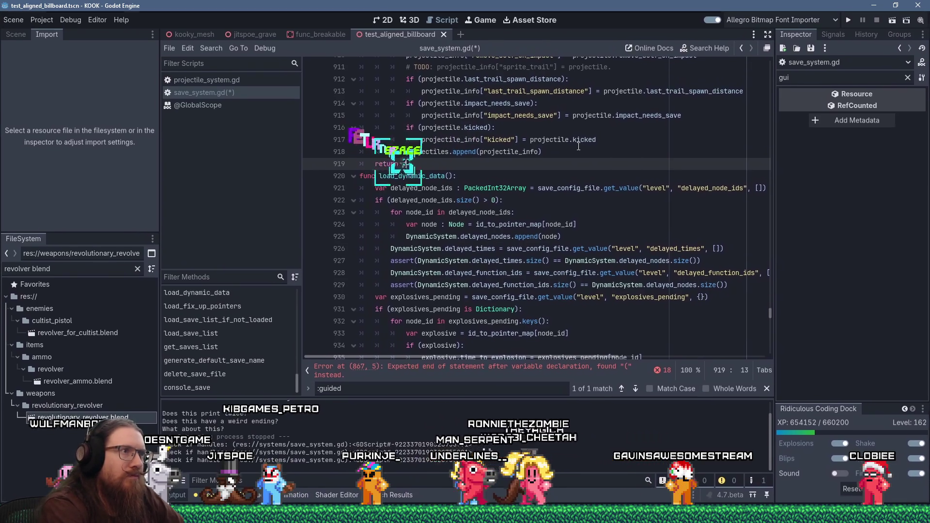
{"action": "key", "text": "Return"}
{"action": "key", "text": "BackSpace"}
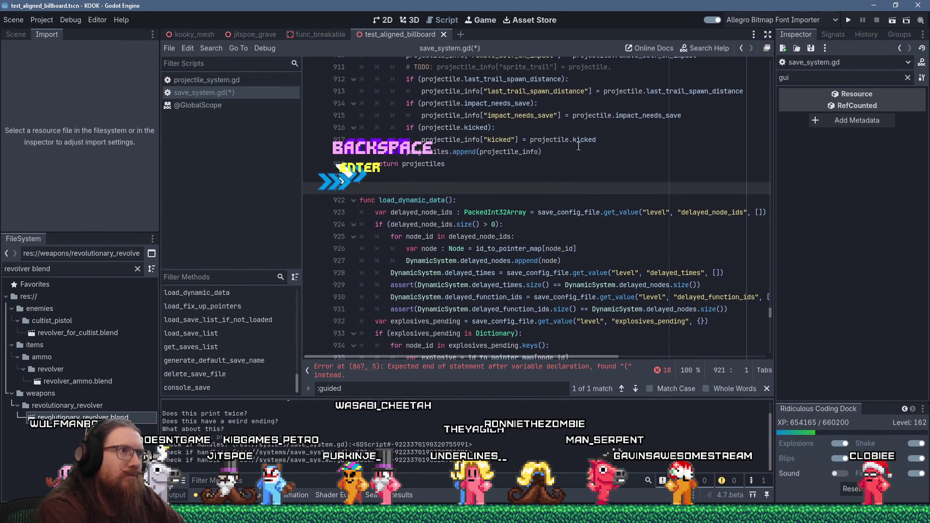
{"action": "key", "text": "Return"}
{"action": "key", "text": "ctrl+s"}
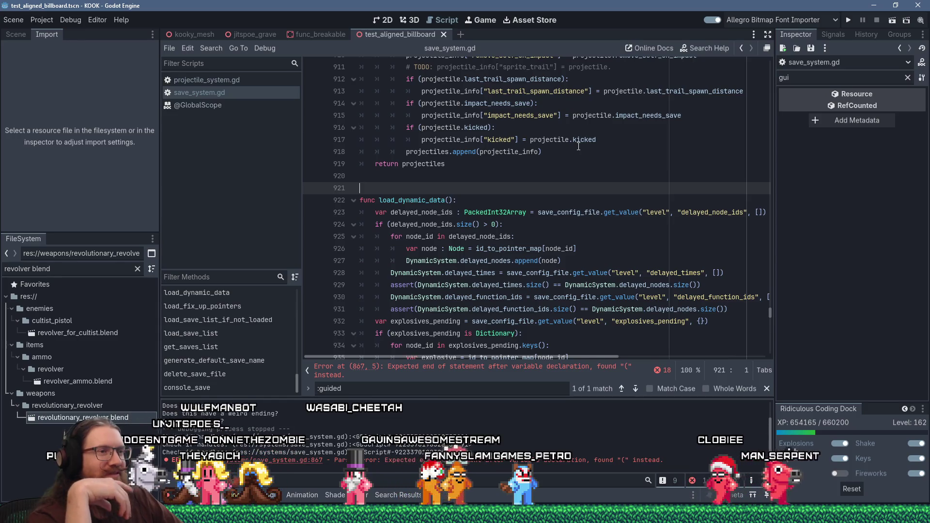
- Fix the reported error by changing 'var' to 'func' on line 867
{"action": "left_click", "coordinate": [591, 369]}
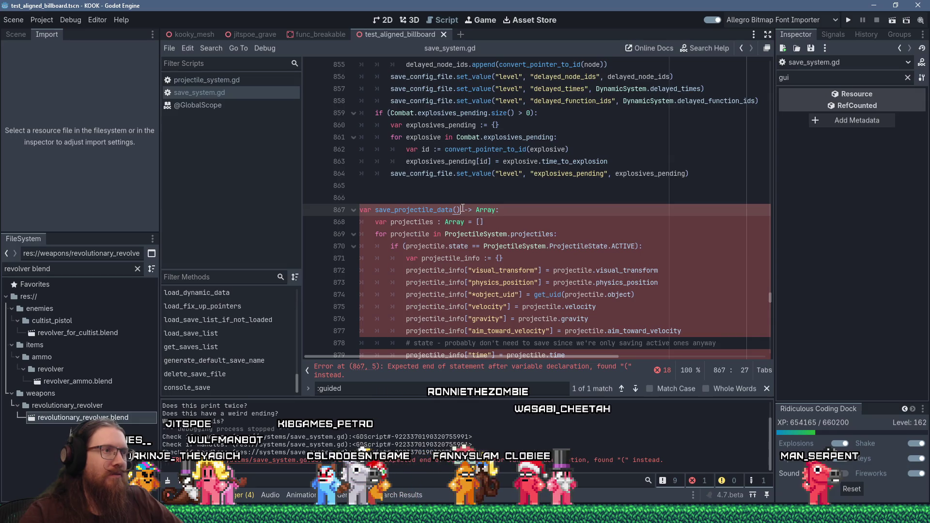
{"action": "mouse_move", "coordinate": [483, 210]}
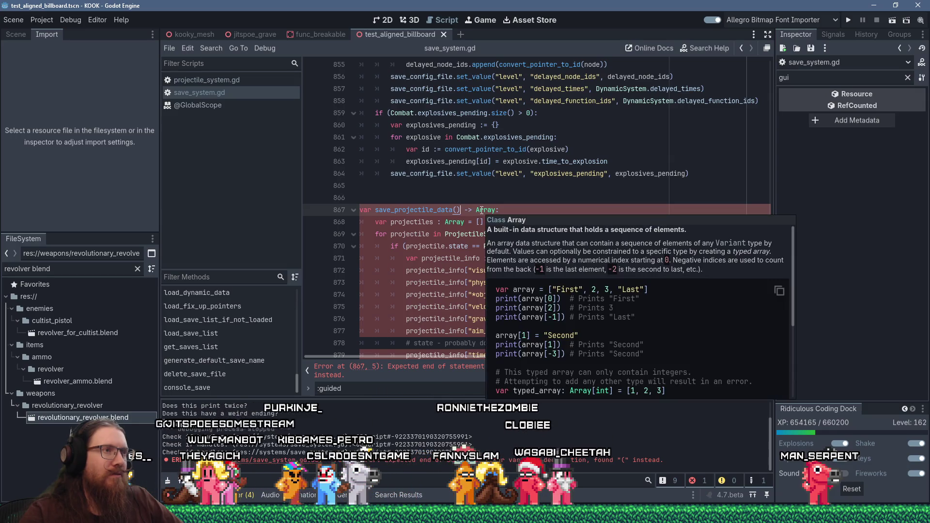
{"action": "scroll", "coordinate": [533, 198], "scroll_direction": "up", "scroll_amount": 7}
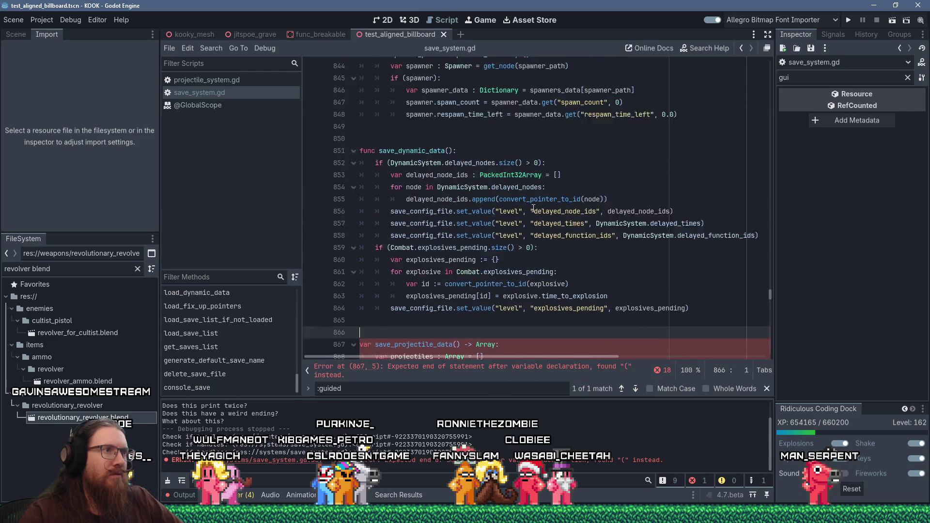
{"action": "scroll", "coordinate": [533, 210], "scroll_direction": "up", "scroll_amount": 8}
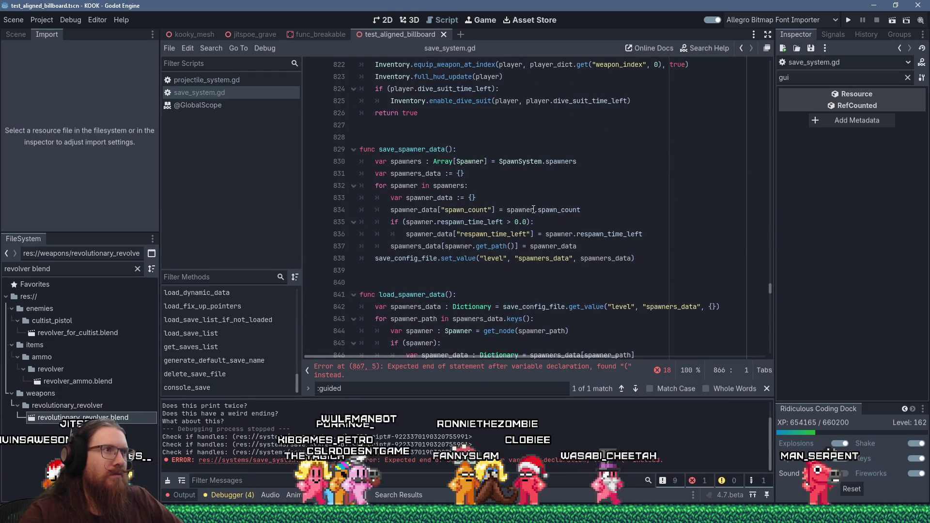
{"action": "scroll", "coordinate": [533, 210], "scroll_direction": "down", "scroll_amount": 11}
{"action": "scroll", "coordinate": [533, 209], "scroll_direction": "down", "scroll_amount": 5}
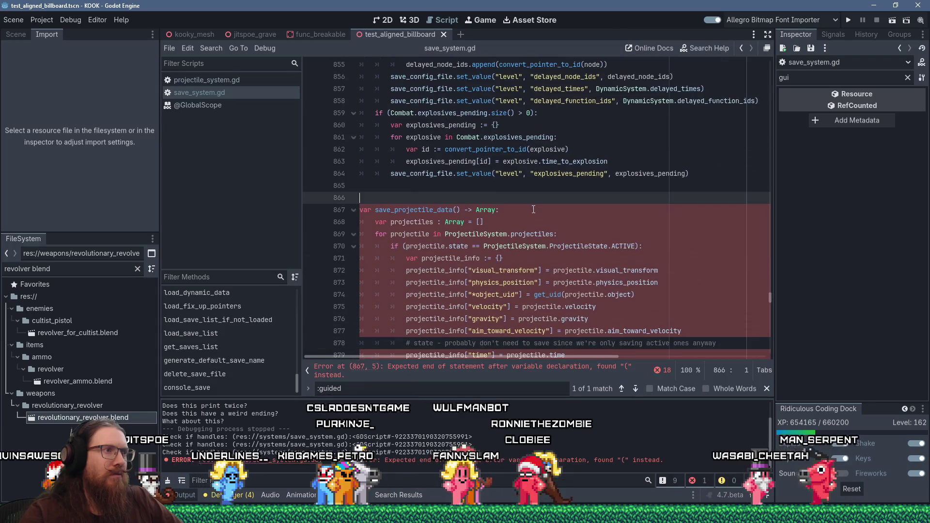
{"action": "left_click", "coordinate": [353, 210]}
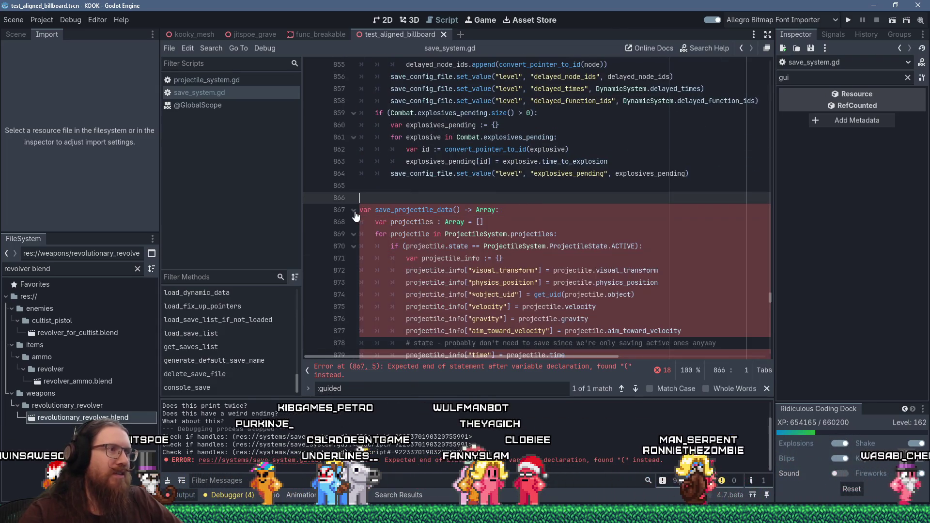
{"action": "double_click", "coordinate": [367, 210]}
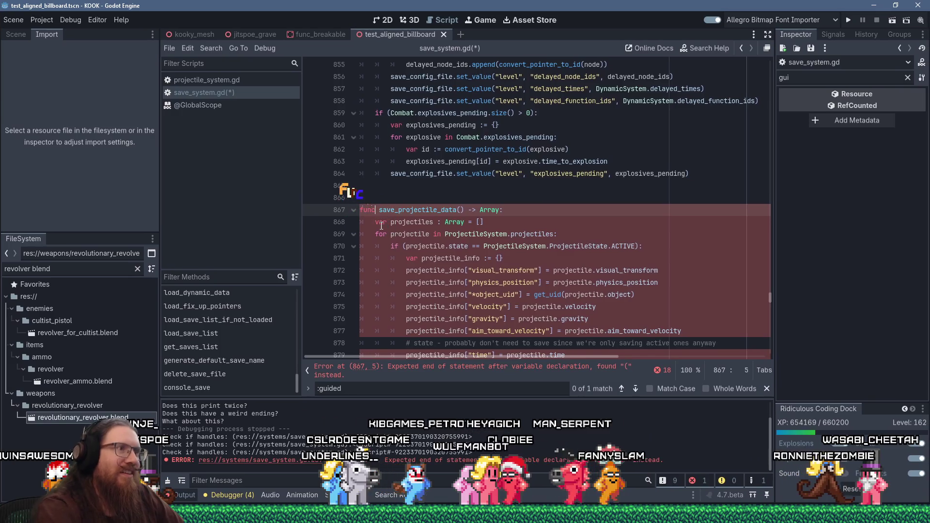
{"action": "type", "text": "func"}
- Save save_system.gd again and run the project
{"action": "scroll", "coordinate": [561, 231], "scroll_direction": "down", "scroll_amount": 6}
{"action": "scroll", "coordinate": [561, 231], "scroll_direction": "up", "scroll_amount": 3}
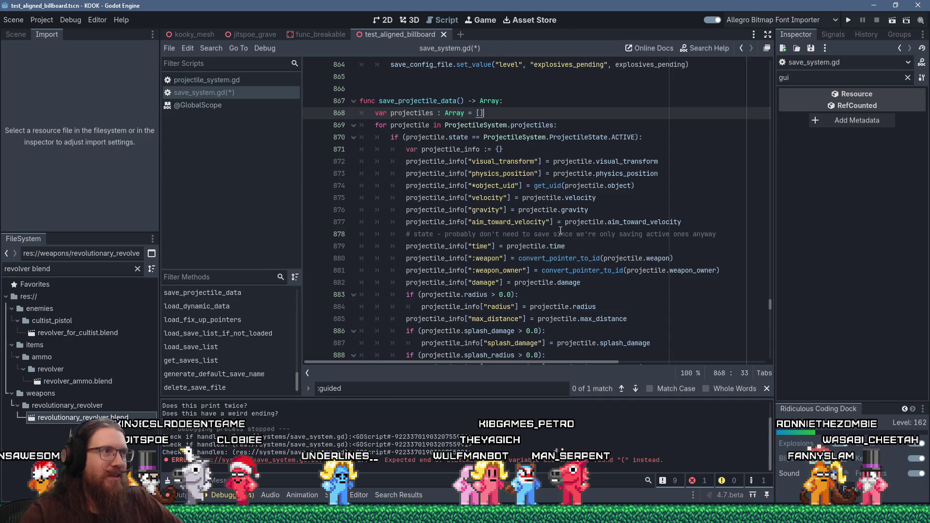
{"action": "scroll", "coordinate": [560, 231], "scroll_direction": "down", "scroll_amount": 15}
{"action": "scroll", "coordinate": [561, 231], "scroll_direction": "up", "scroll_amount": 18}
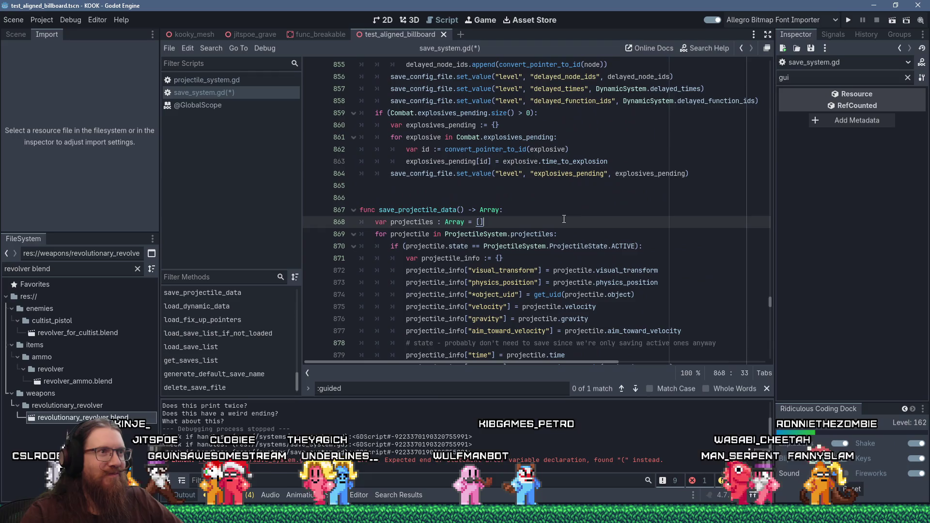
{"action": "left_click", "coordinate": [581, 200]}
{"action": "key", "text": "ctrl+s"}
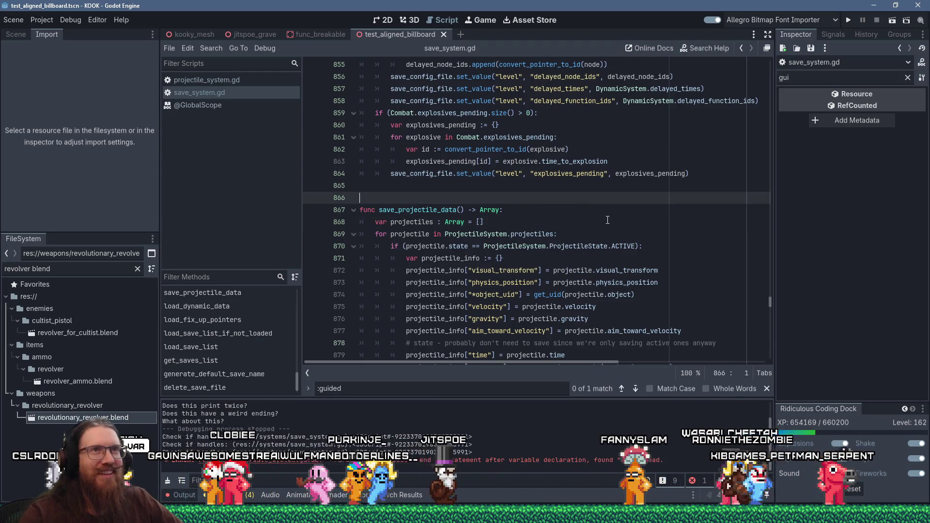
{"action": "scroll", "coordinate": [597, 185], "scroll_direction": "down", "scroll_amount": 4}
{"action": "scroll", "coordinate": [597, 184], "scroll_direction": "down", "scroll_amount": 11}
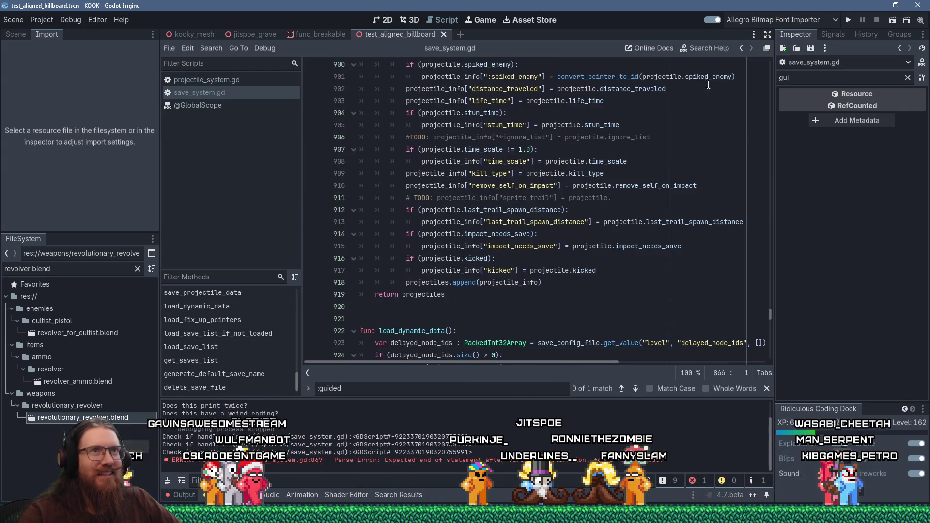
{"action": "left_click", "coordinate": [849, 20]}
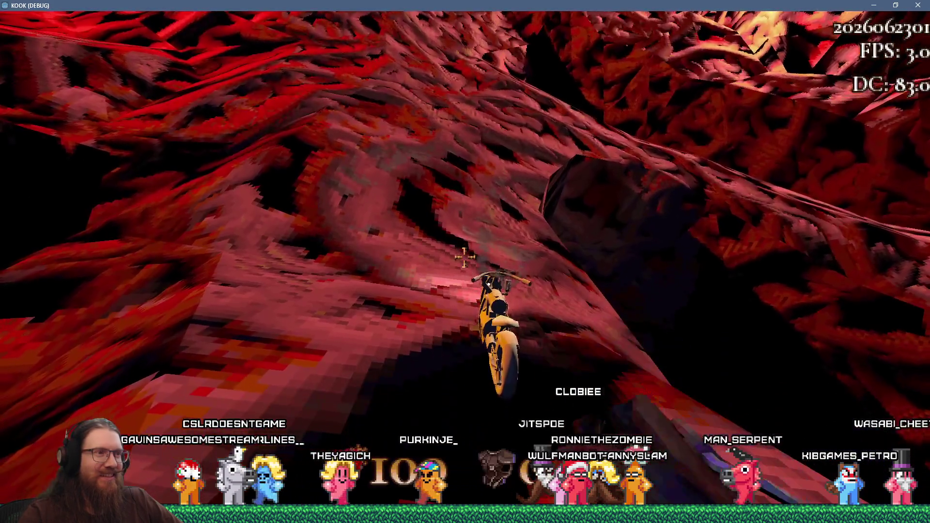
- Load map prototype1 from the console and fire a rocket down the corridor
{"action": "key", "text": "grave"}
{"action": "type", "text": "map prototype1"}
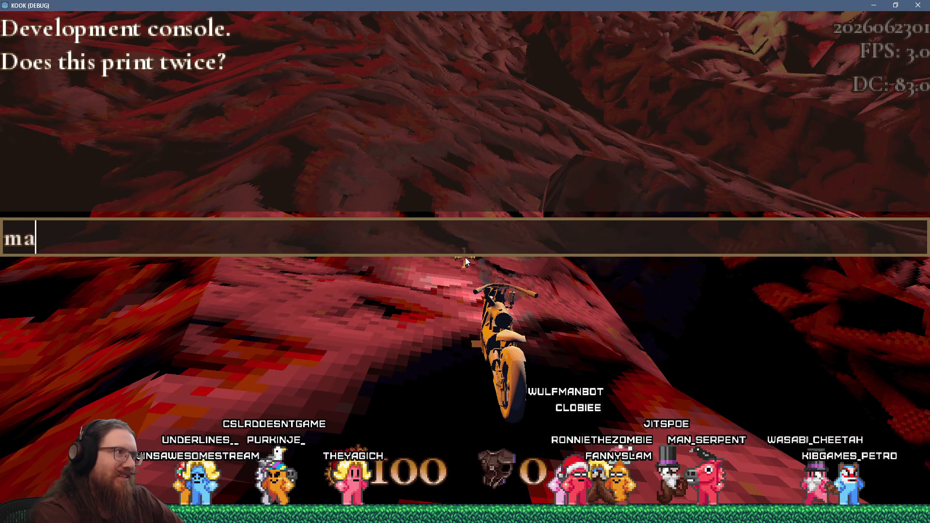
{"action": "key", "text": "Return"}
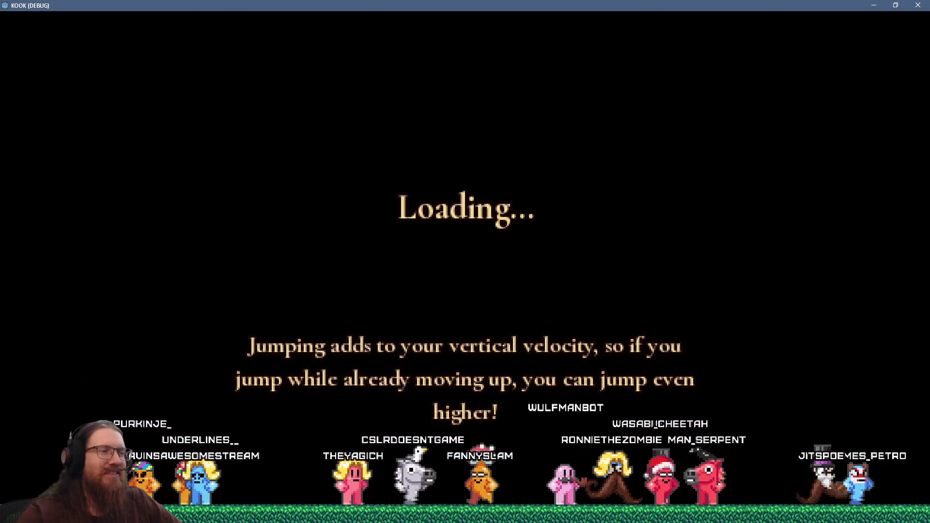
{"action": "key", "text": "w"}
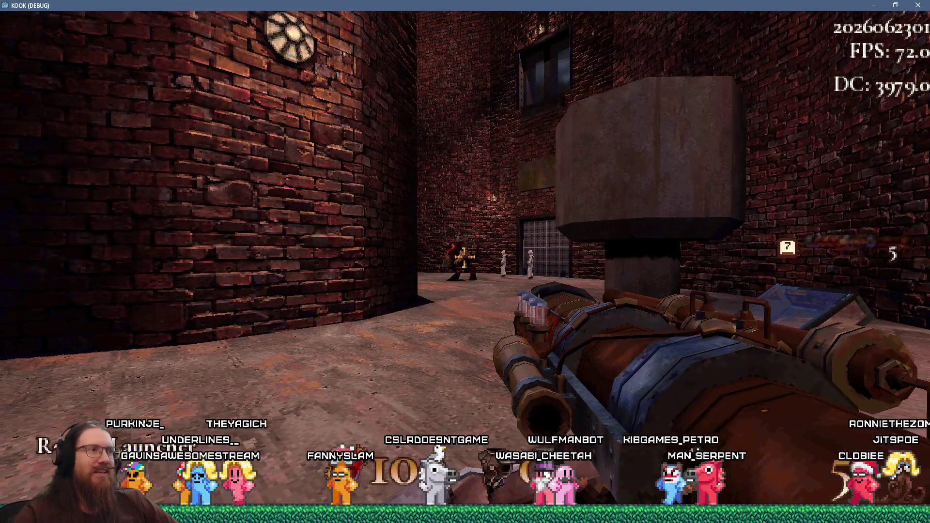
{"action": "left_click", "coordinate": [464, 257]}
- Save the game as 'projectile' with the rocket in flight, then load it
{"action": "key", "text": "grave"}
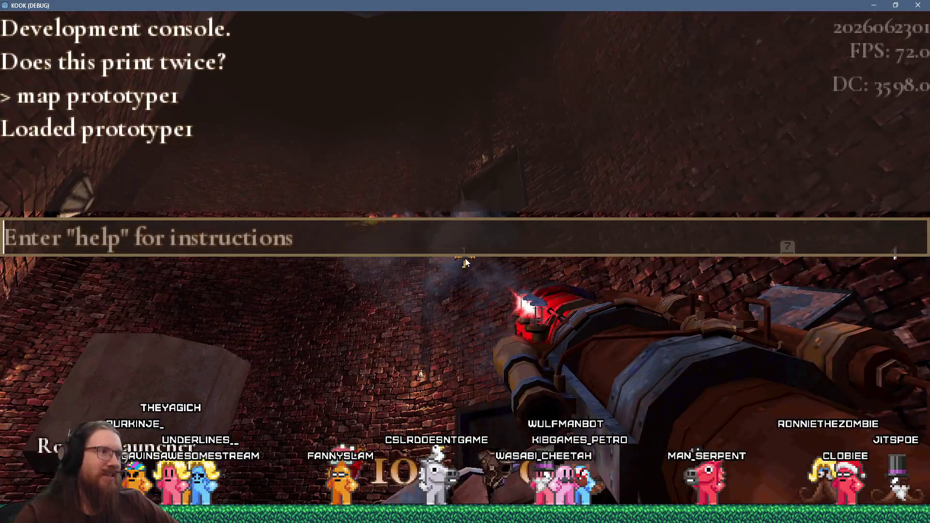
{"action": "type", "text": "s"}
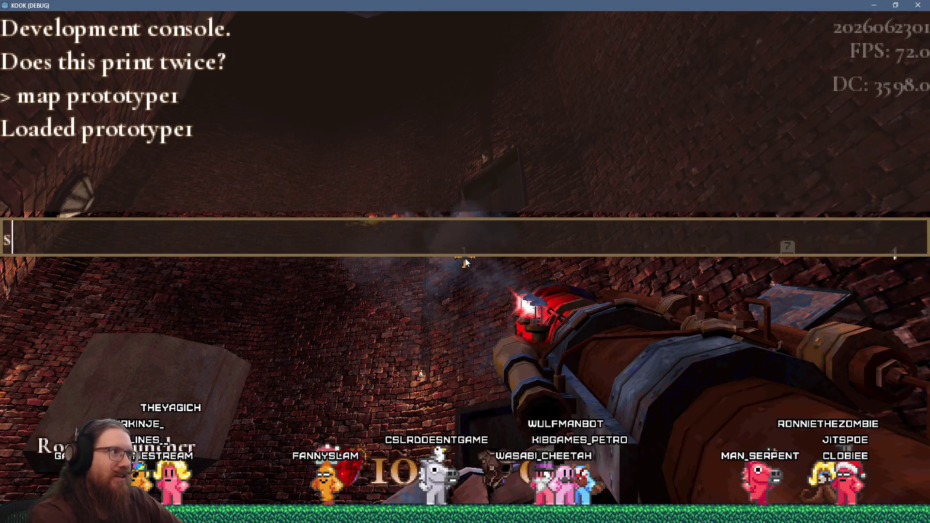
{"action": "type", "text": "rojectile"}
{"action": "key", "text": "Return"}
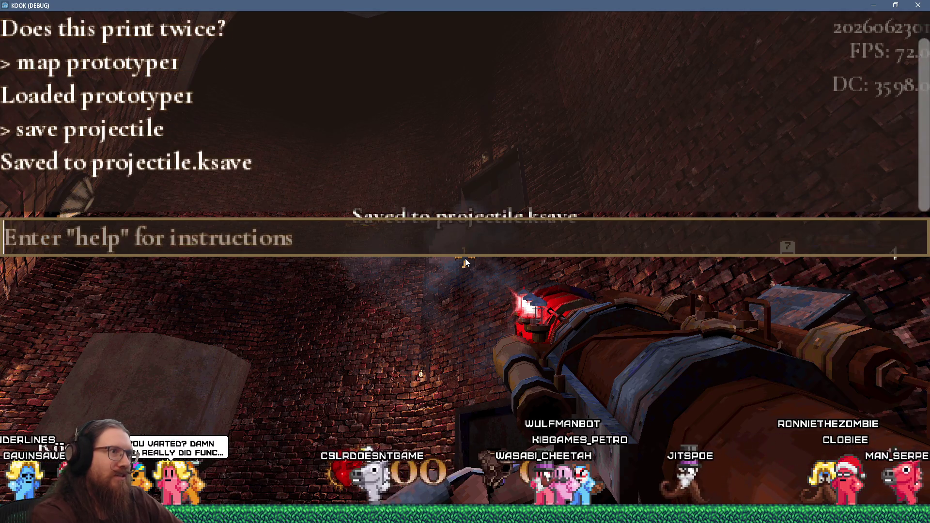
{"action": "key", "text": "grave"}
{"action": "key", "text": "grave"}
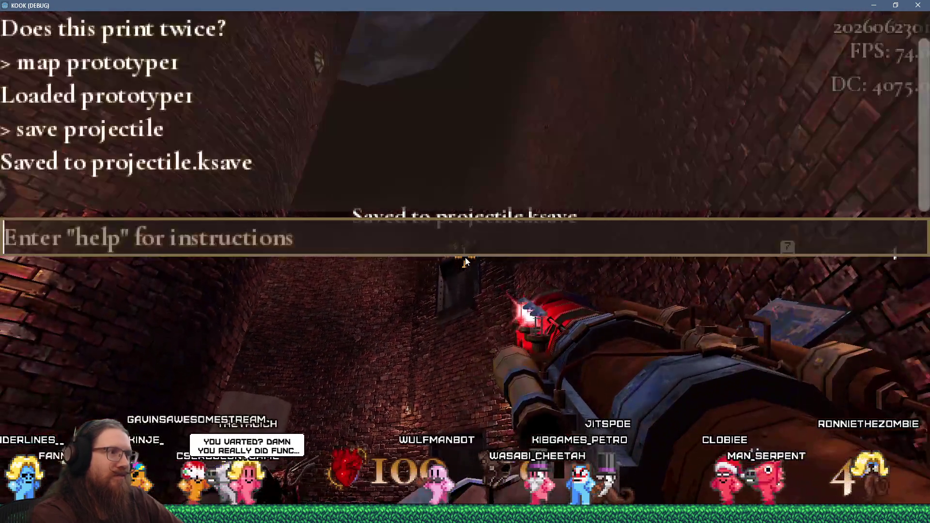
{"action": "type", "text": "load projectile"}
{"action": "key", "text": "Return"}
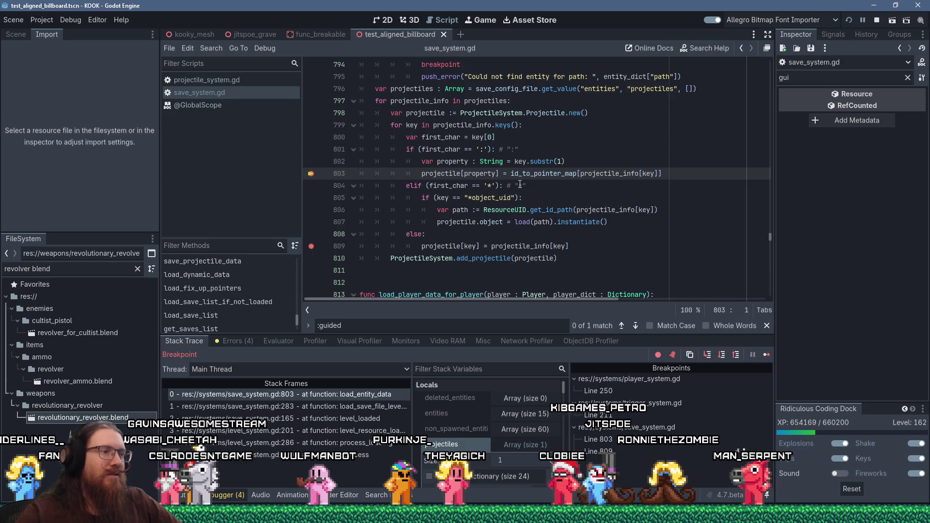
- Step over, then inspect the paused projectile's remote properties, showing its Enemy target
{"action": "key", "text": "F10"}
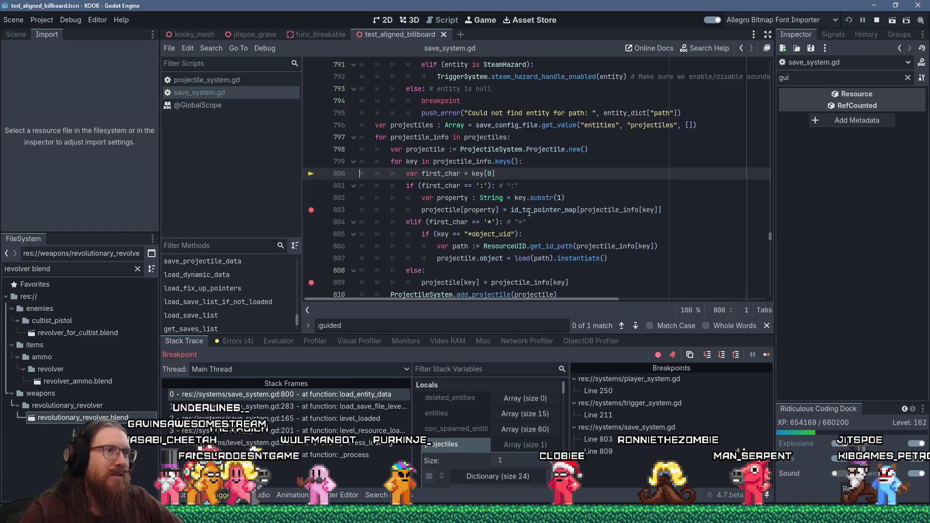
{"action": "mouse_move", "coordinate": [483, 210]}
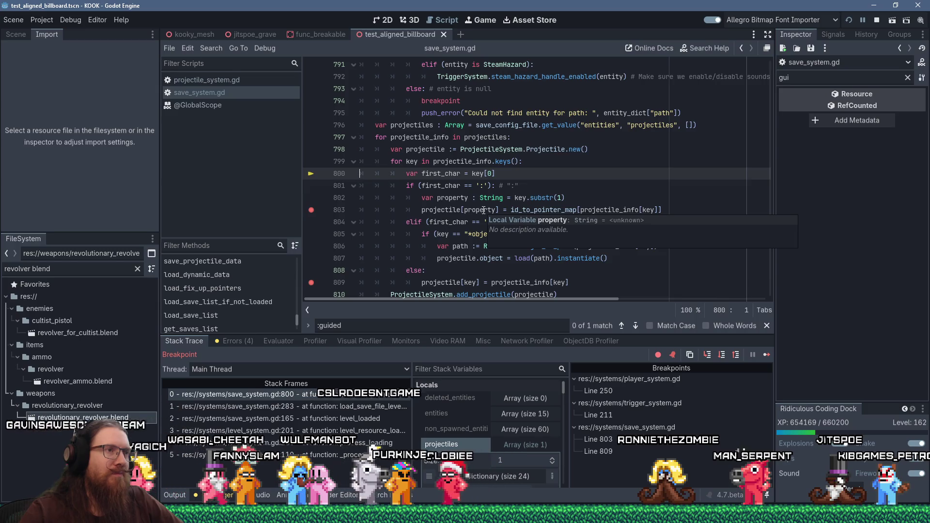
{"action": "left_click_drag", "start_coordinate": [570, 437], "coordinate": [611, 437]}
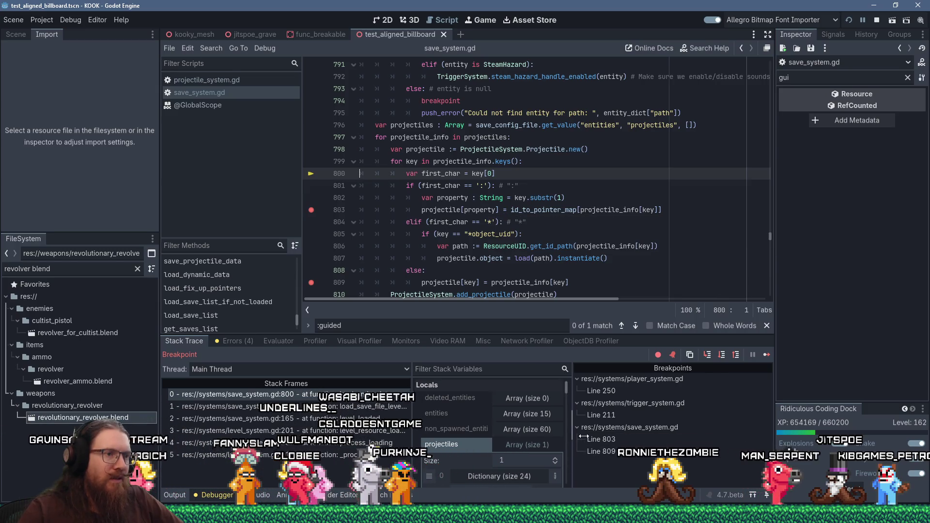
{"action": "scroll", "coordinate": [531, 415], "scroll_direction": "down", "scroll_amount": 5}
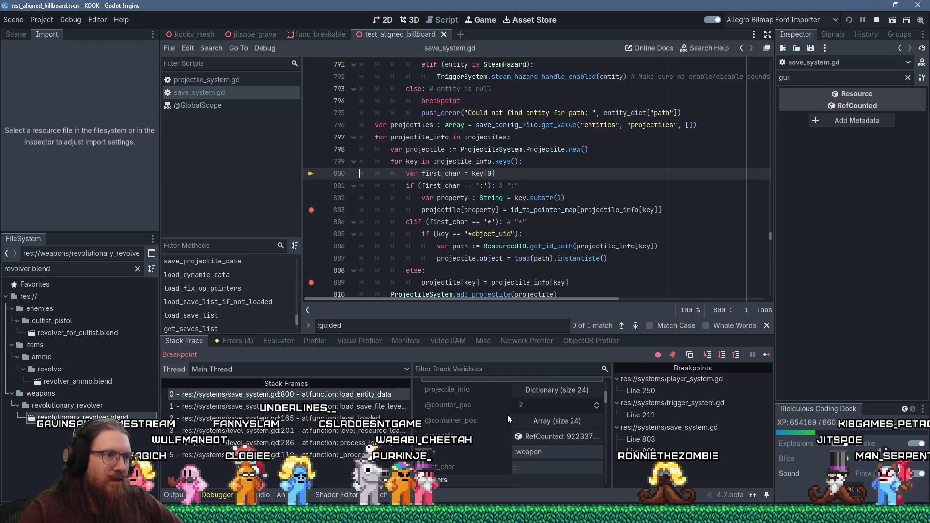
{"action": "scroll", "coordinate": [507, 415], "scroll_direction": "down", "scroll_amount": 2}
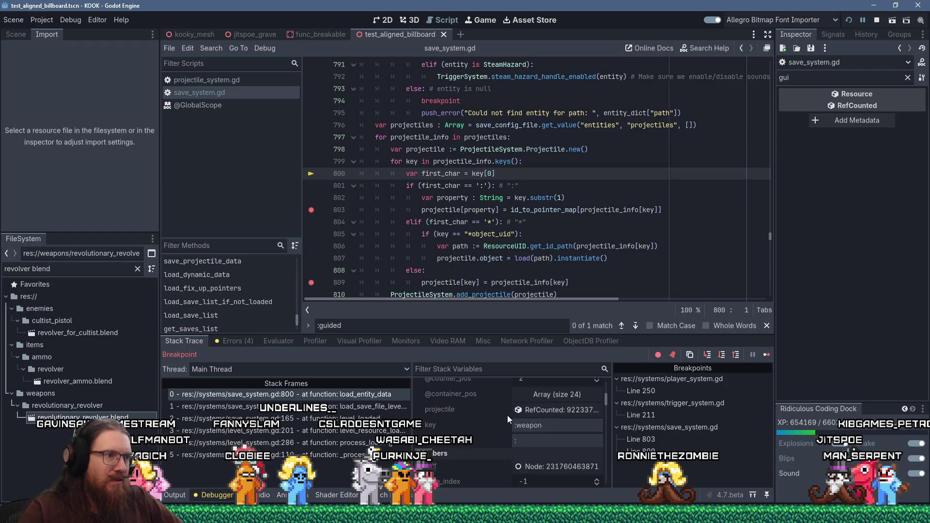
{"action": "left_click", "coordinate": [538, 410]}
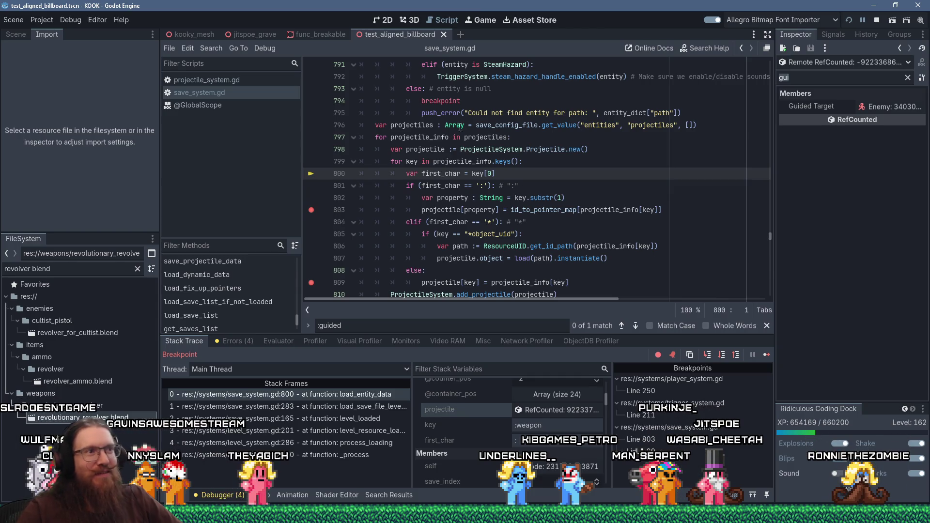
{"action": "mouse_move", "coordinate": [483, 142]}
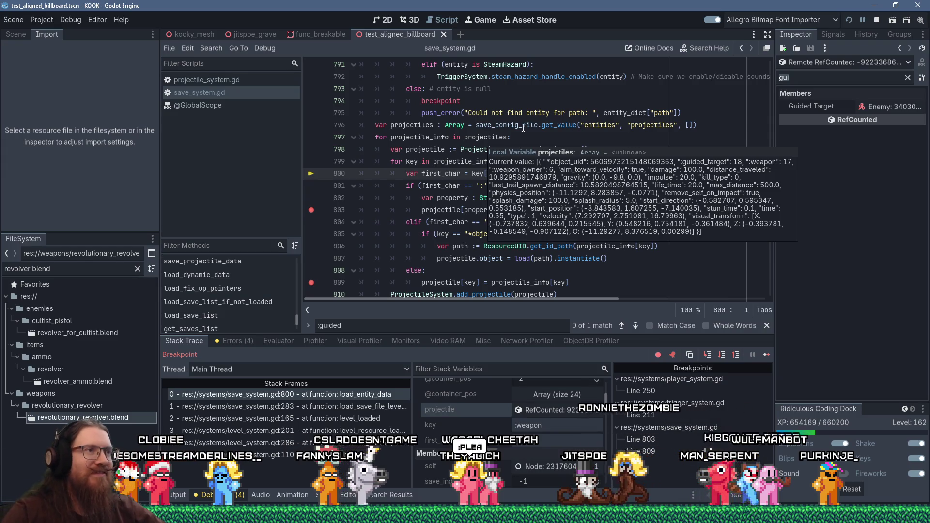
{"action": "left_click", "coordinate": [421, 173]}
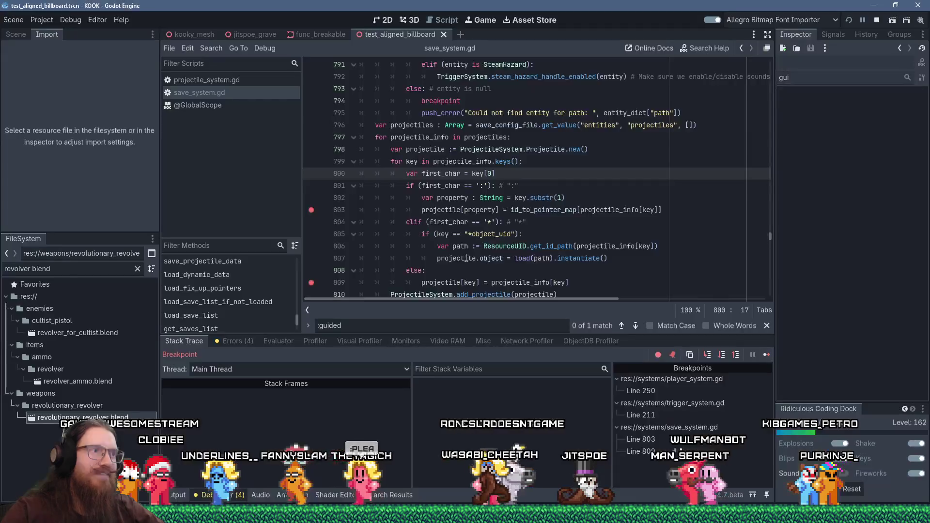
- Continue to the line 803 breakpoint and step over, hitting the invalid key '17' error
{"action": "left_click", "coordinate": [767, 355]}
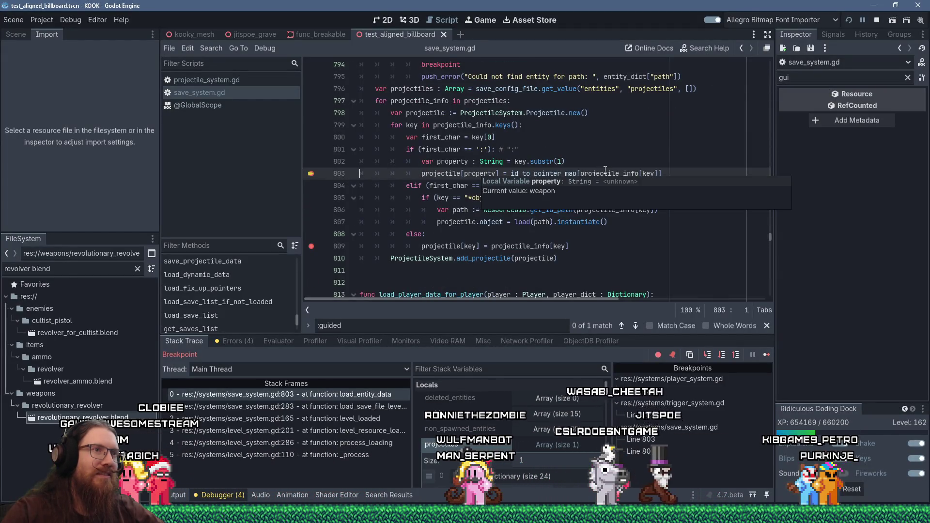
{"action": "mouse_move", "coordinate": [606, 171]}
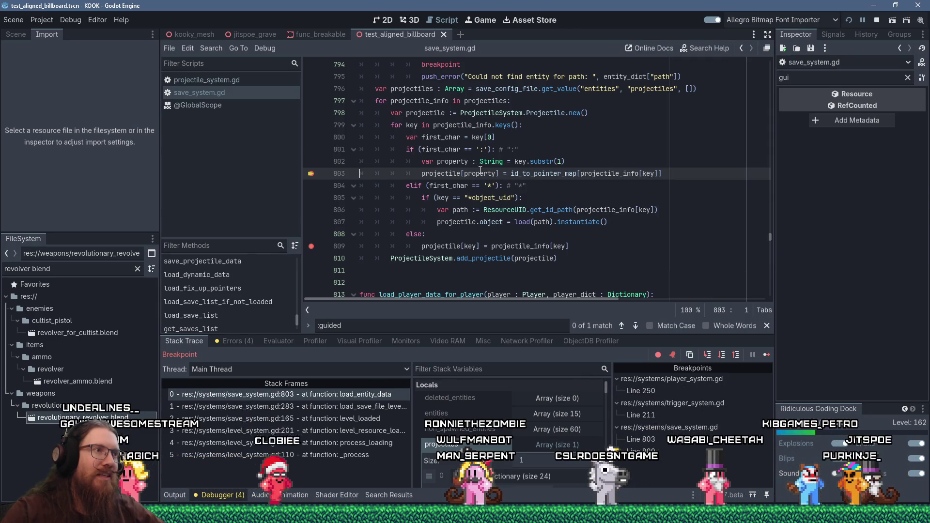
{"action": "key", "text": "F10"}
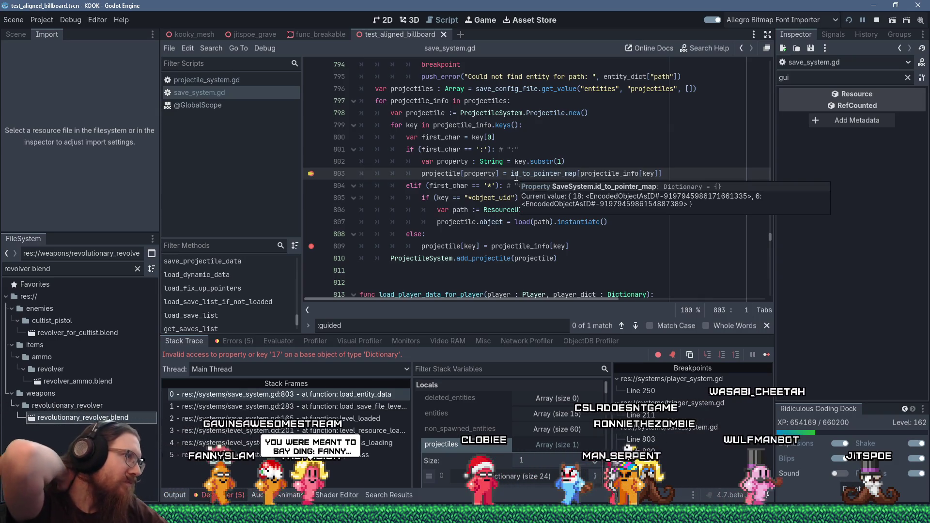
{"action": "mouse_move", "coordinate": [516, 177]}
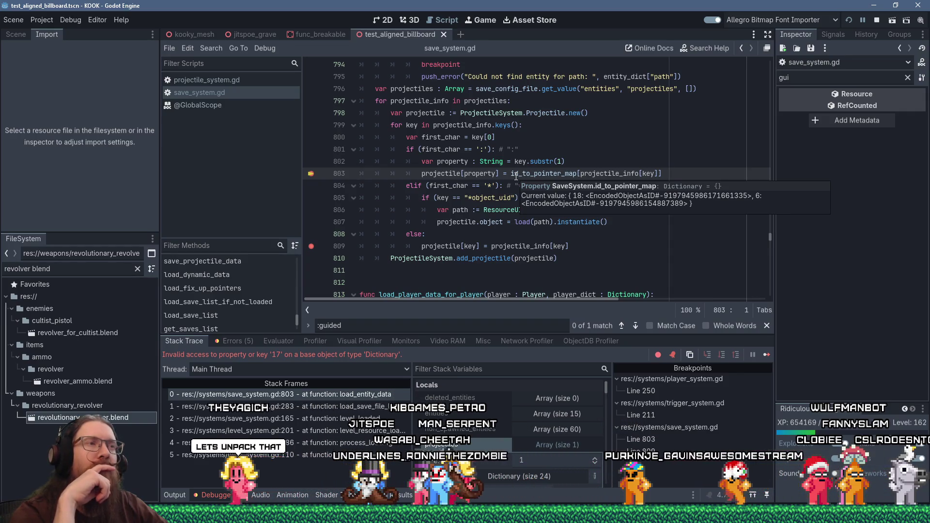
- Find ':weapon' and change the projectile's key to '*weapon'
{"action": "left_click", "coordinate": [551, 148]}
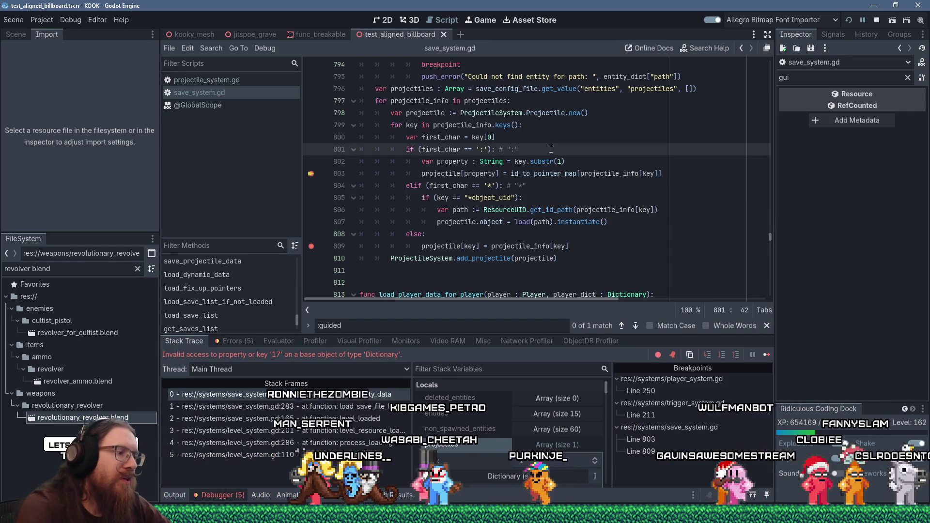
{"action": "key", "text": "ctrl+f"}
{"action": "type", "text": ":weapon"}
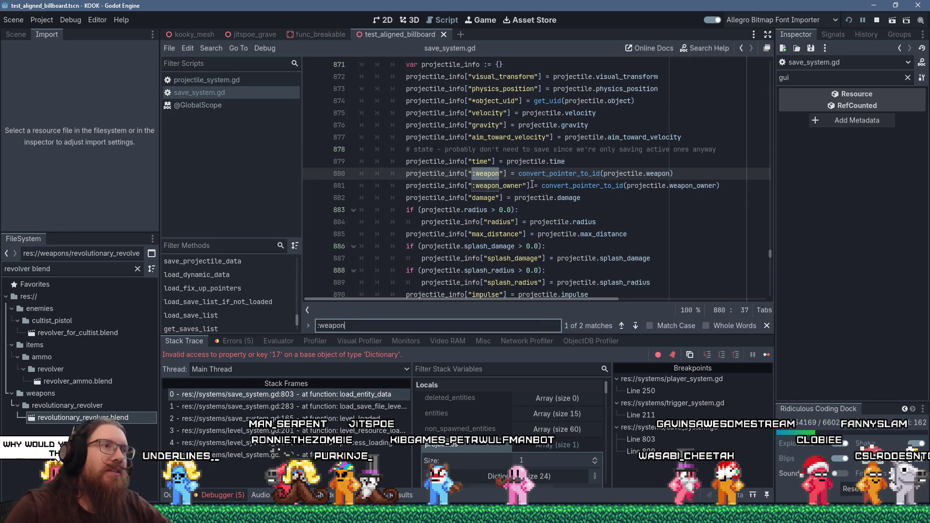
{"action": "left_click", "coordinate": [493, 162]}
{"action": "left_click", "coordinate": [475, 174]}
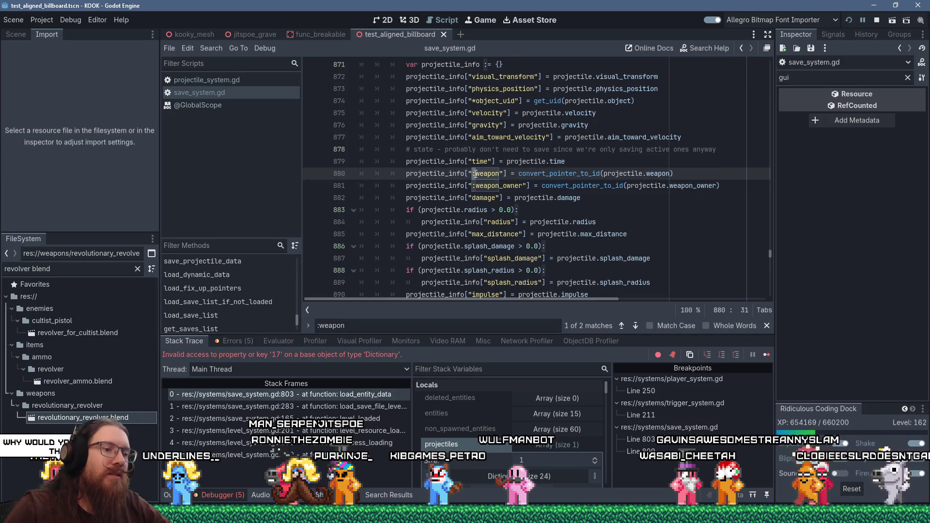
{"action": "key", "text": "BackSpace"}
{"action": "type", "text": "*"}
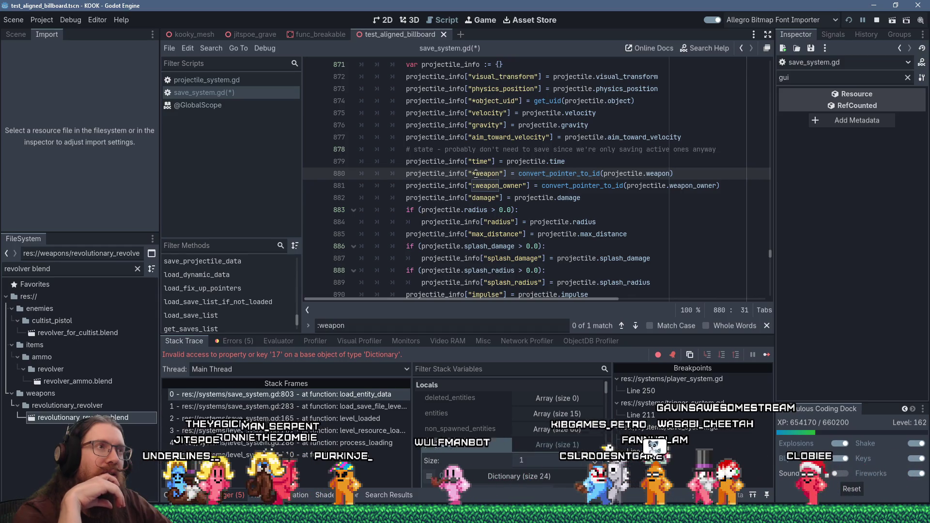
{"action": "key", "text": "ctrl+Right"}
{"action": "key", "text": "ctrl+Right"}
{"action": "key", "text": "ctrl+Right"}
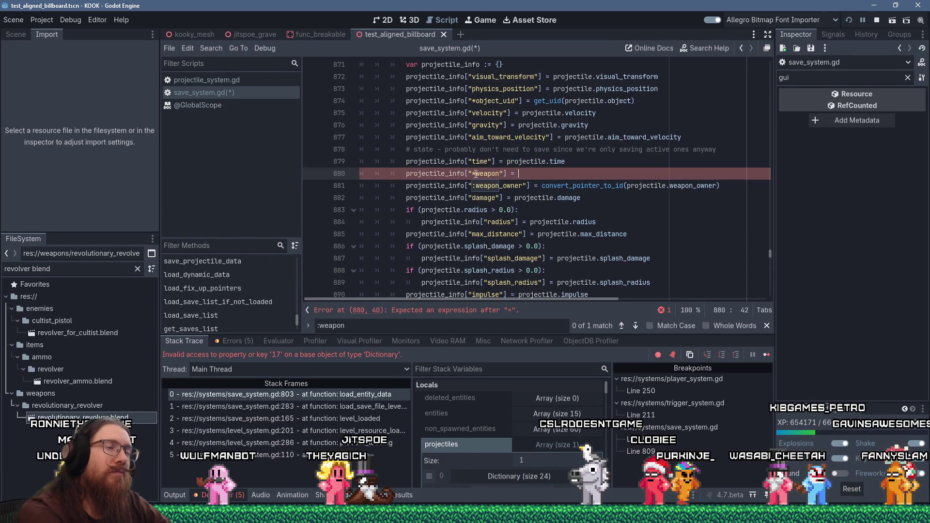
- Wrap the entry in 'if (projectile.weapon):' and set its value to projectile.weapon
{"action": "key", "text": "ctrl+shift+Return"}
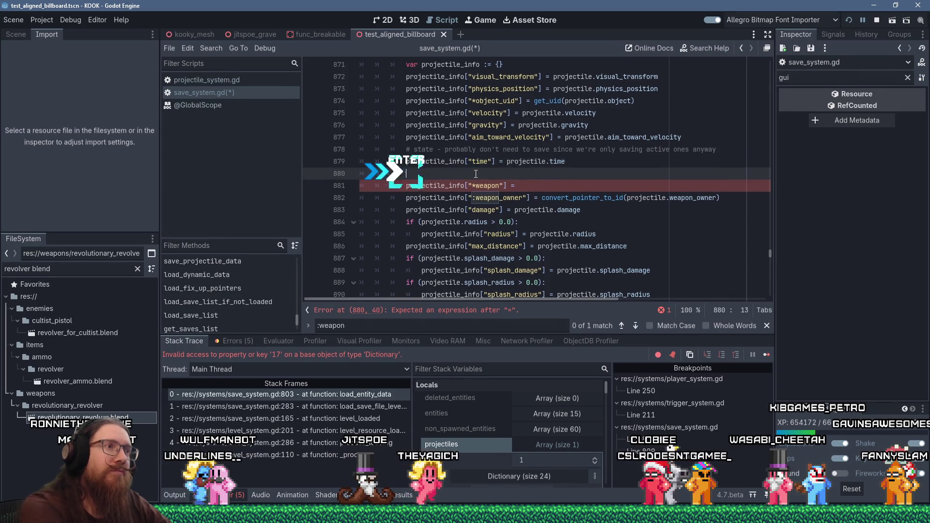
{"action": "type", "text": "if (projectile"}
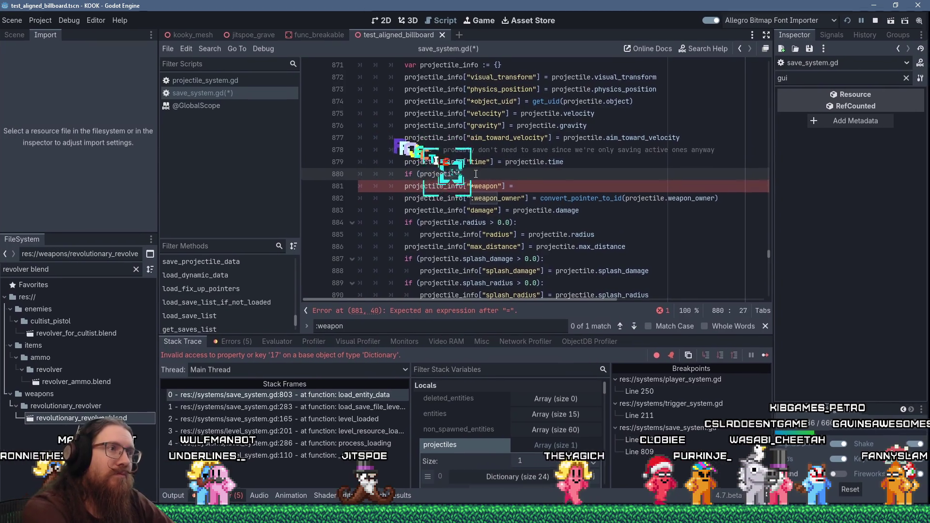
{"action": "type", "text": ".weapon):"}
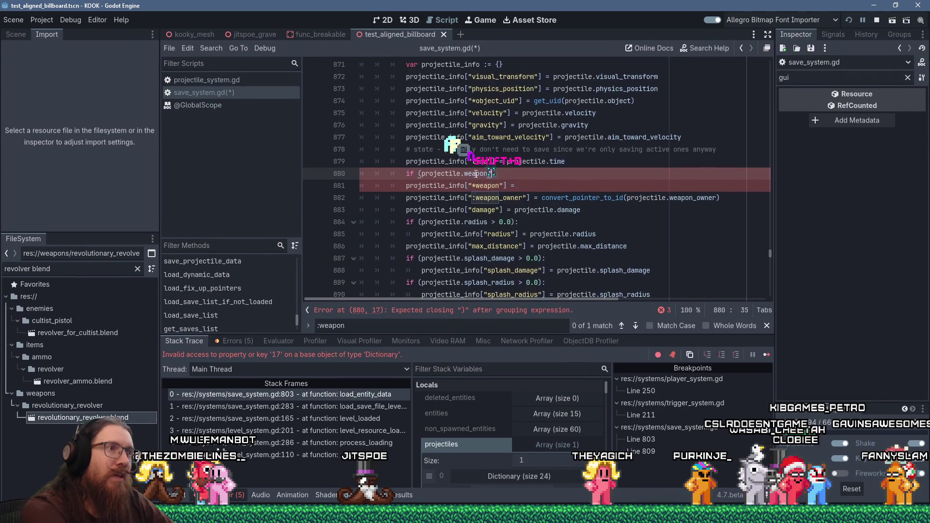
{"action": "key", "text": "Down"}
{"action": "key", "text": "Tab"}
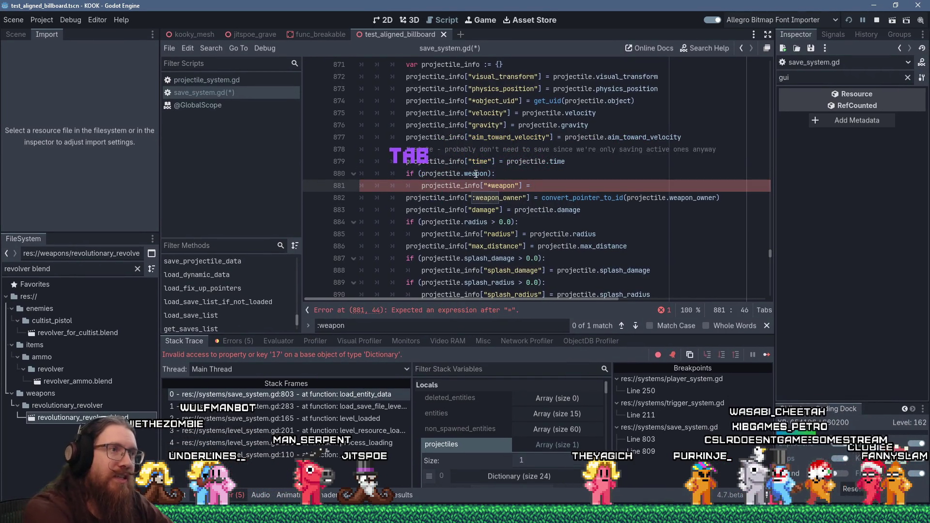
{"action": "type", "text": "projectile."}
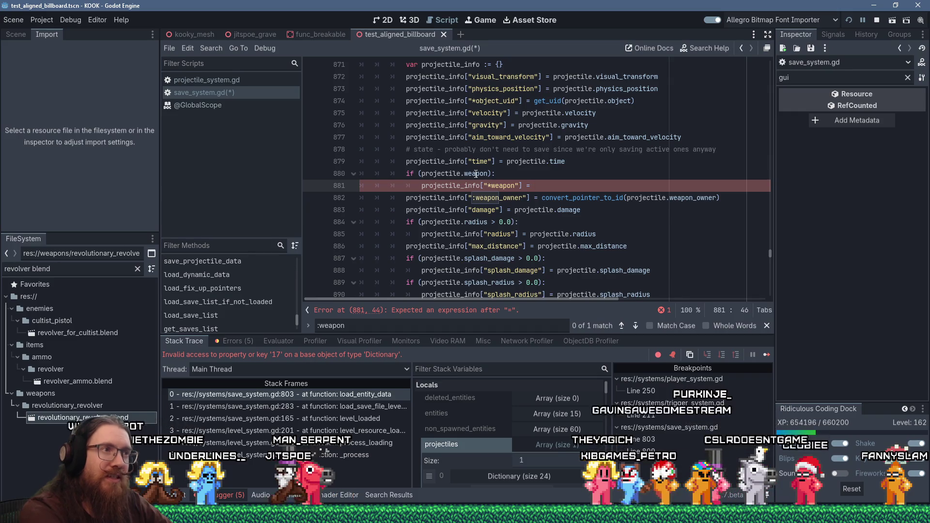
{"action": "type", "text": "weapon"}
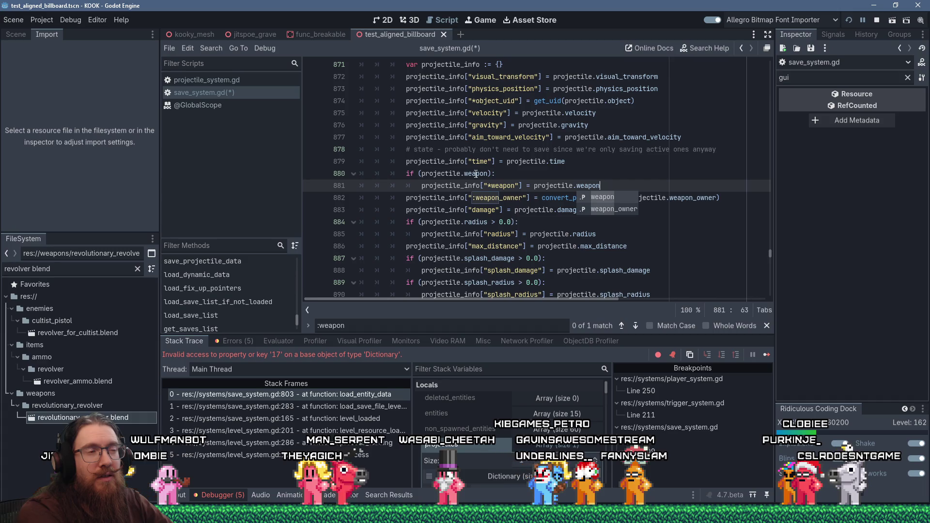
{"action": "type", "text": "."}
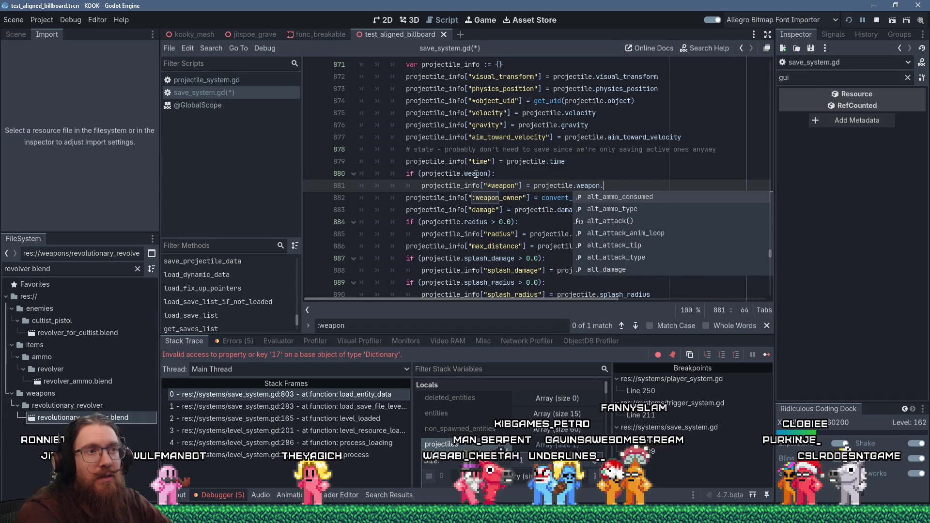
{"action": "type", "text": "id"}
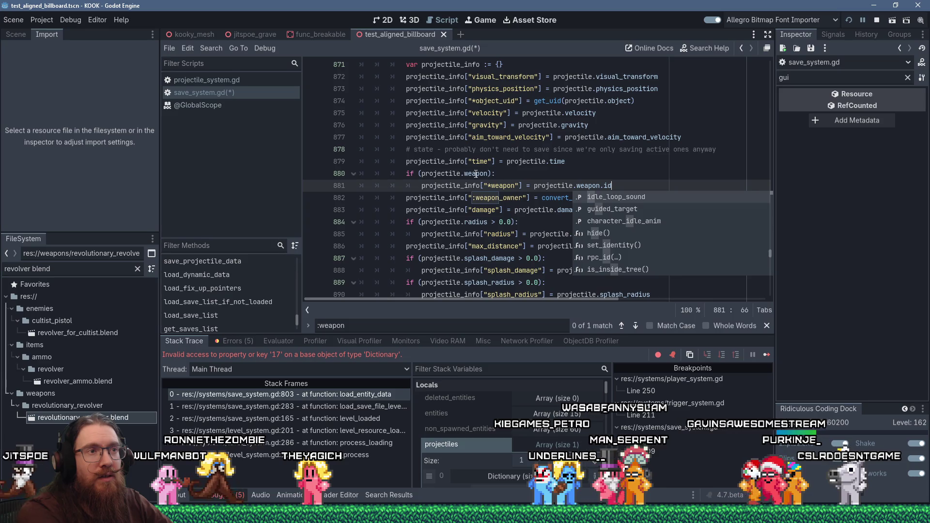
{"action": "key", "text": "BackSpace"}
{"action": "key", "text": "BackSpace"}
{"action": "key", "text": "BackSpace"}
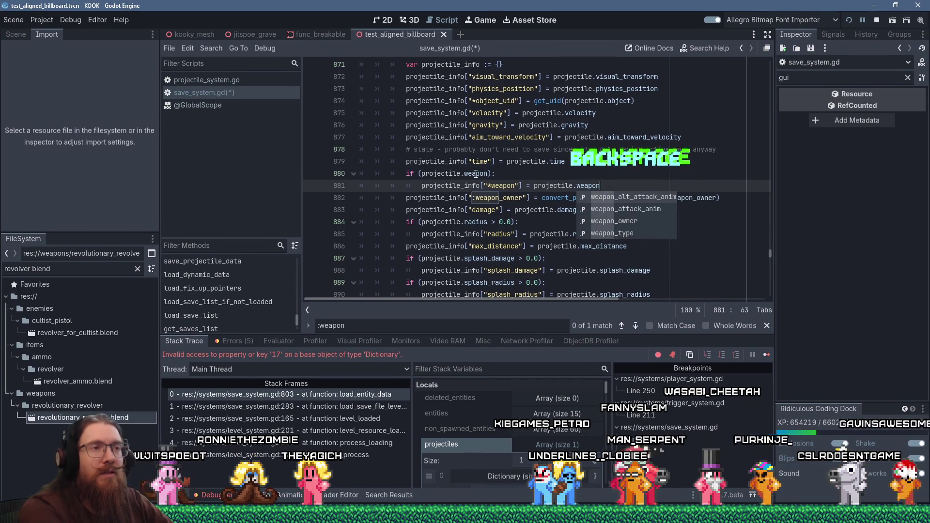
{"action": "left_click", "coordinate": [594, 184], "text": "ctrl"}
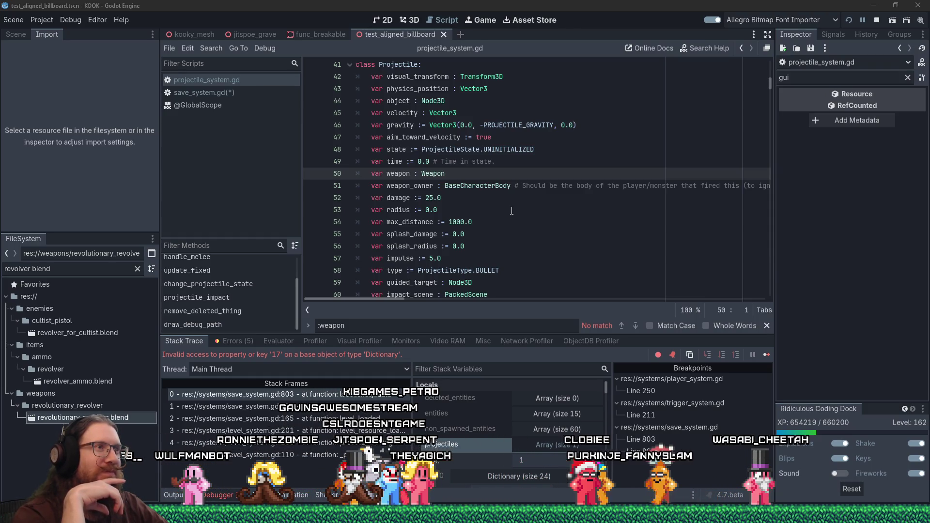
- Follow the projectile's weapon declaration to the Weapon class in base_weapon.gd
{"action": "left_click", "coordinate": [511, 179]}
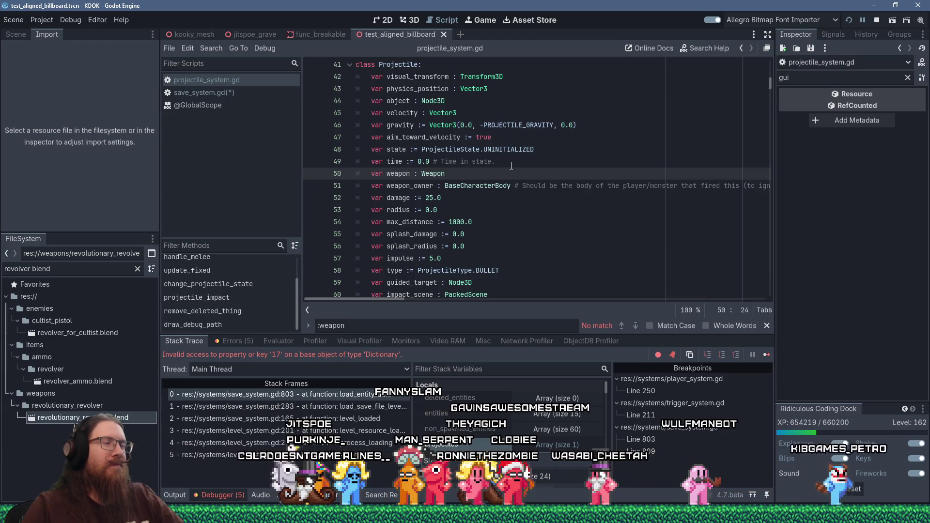
{"action": "left_click", "coordinate": [431, 174], "text": "ctrl"}
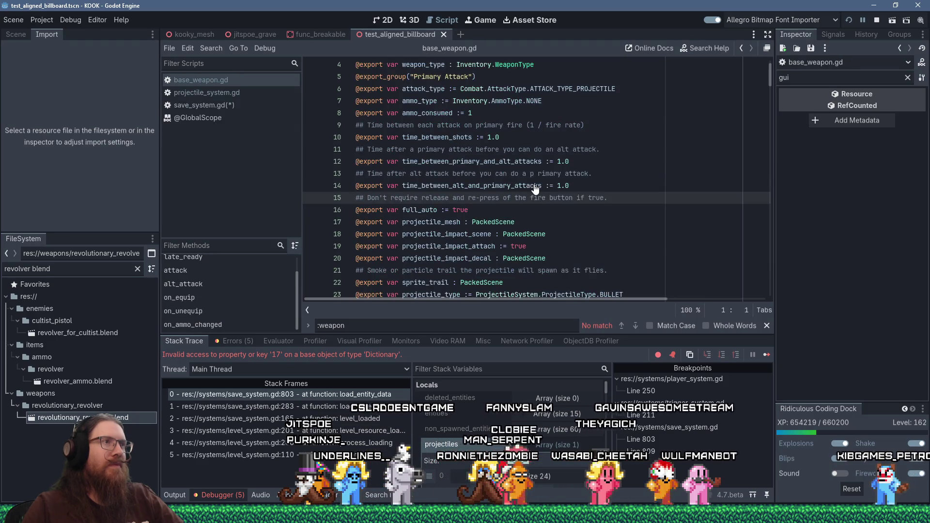
- Check the WeaponType enum, copy the weapon_type property name, and return to save_system.gd
{"action": "scroll", "coordinate": [550, 181], "scroll_direction": "up", "scroll_amount": 1}
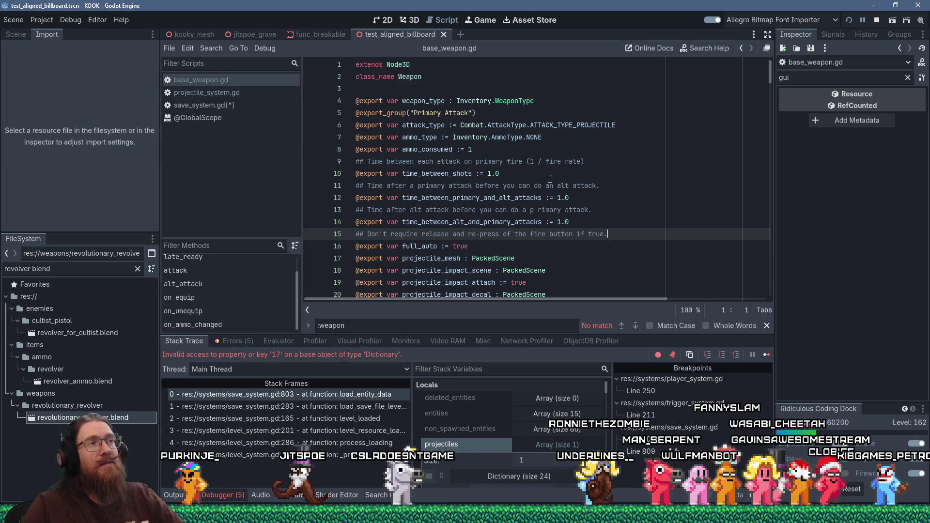
{"action": "left_click", "coordinate": [516, 101], "text": "ctrl"}
{"action": "scroll", "coordinate": [570, 144], "scroll_direction": "down", "scroll_amount": 5}
{"action": "scroll", "coordinate": [569, 144], "scroll_direction": "up", "scroll_amount": 3}
{"action": "key", "text": "alt+Left"}
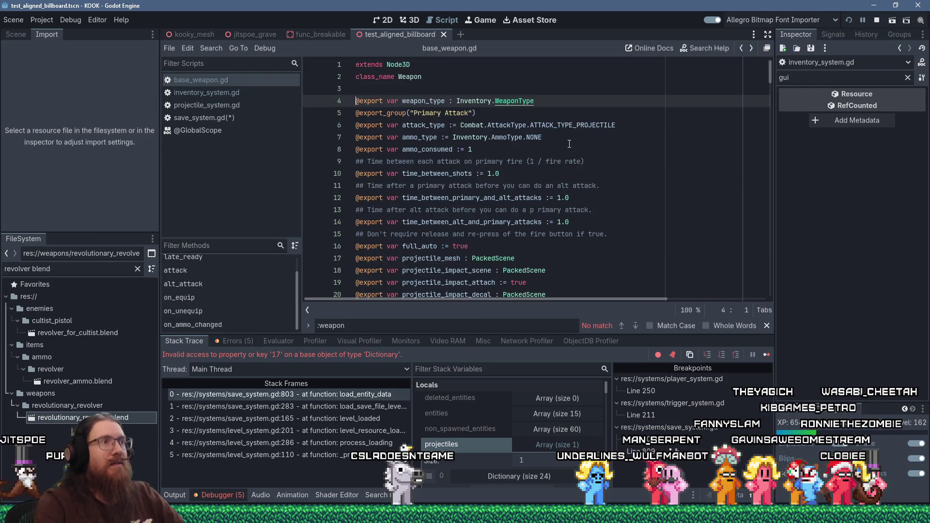
{"action": "double_click", "coordinate": [432, 103]}
{"action": "right_click", "coordinate": [432, 104]}
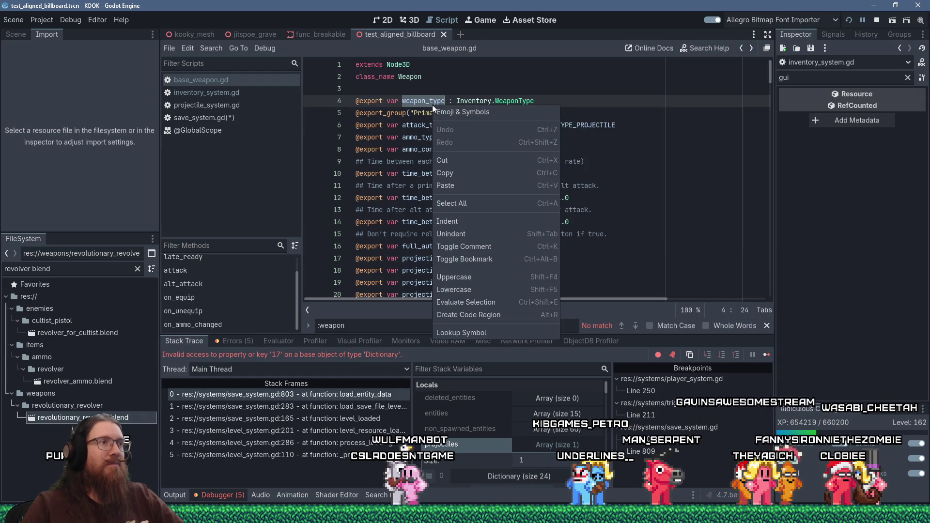
{"action": "left_click", "coordinate": [456, 173]}
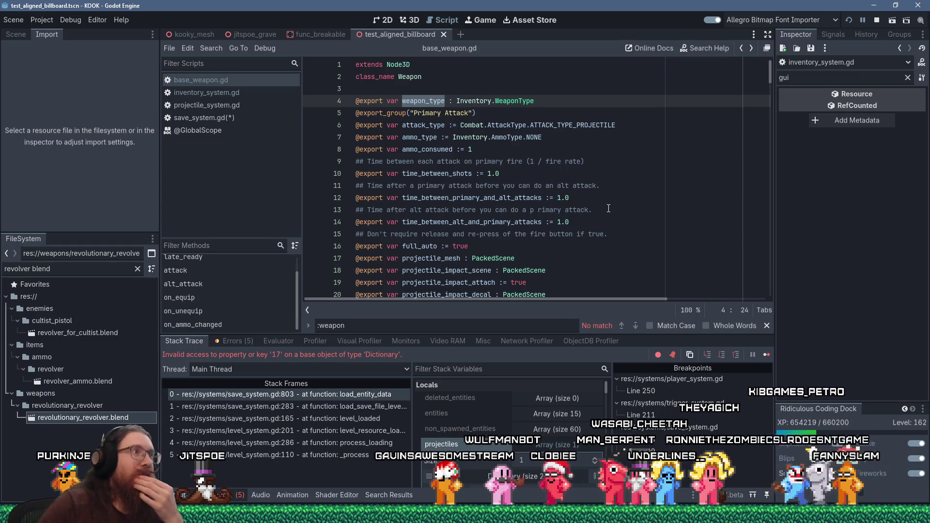
{"action": "left_click", "coordinate": [231, 119]}
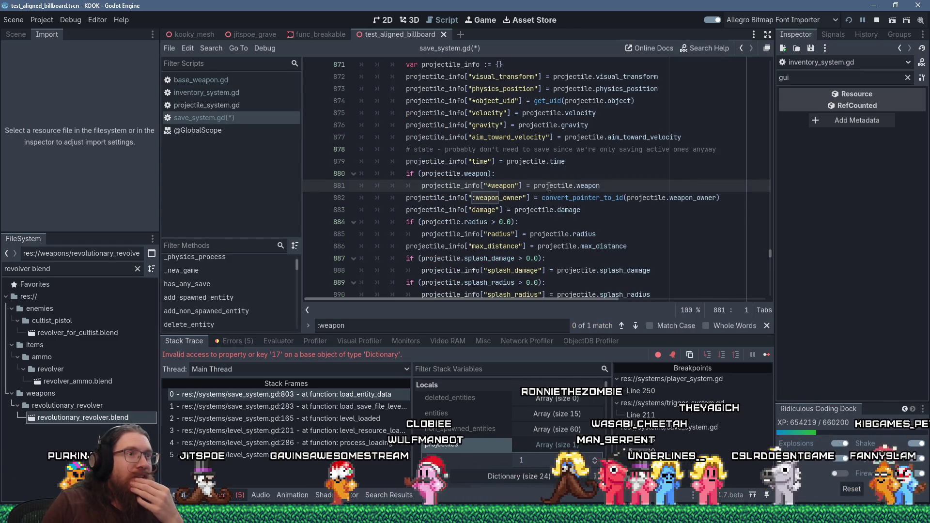
- Append .weapon_type to projectile.weapon on line 881 and review the surrounding save/load code
{"action": "left_click", "coordinate": [619, 188]}
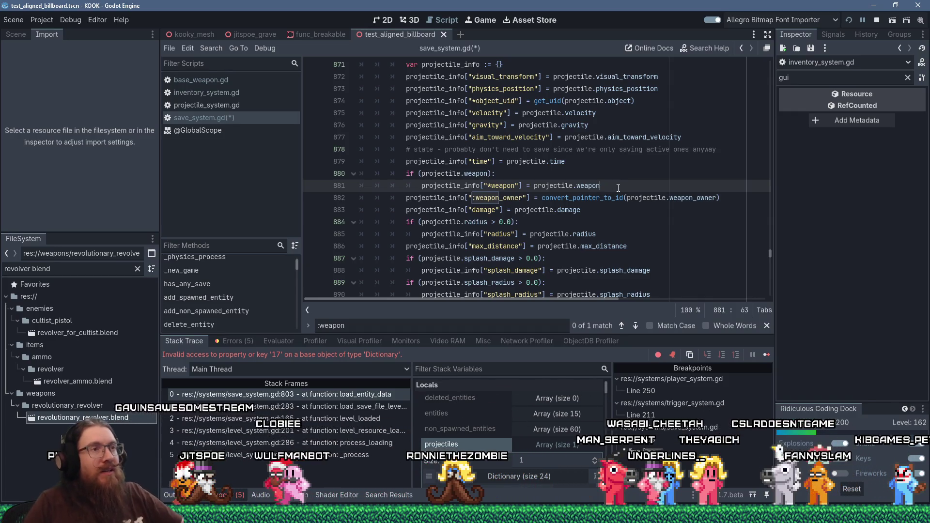
{"action": "type", "text": ".weapo"}
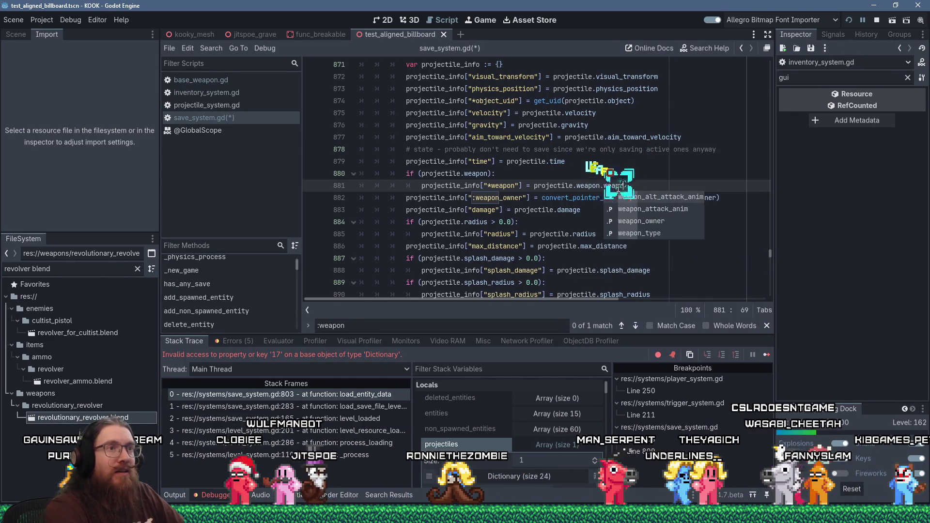
{"action": "type", "text": "n_type"}
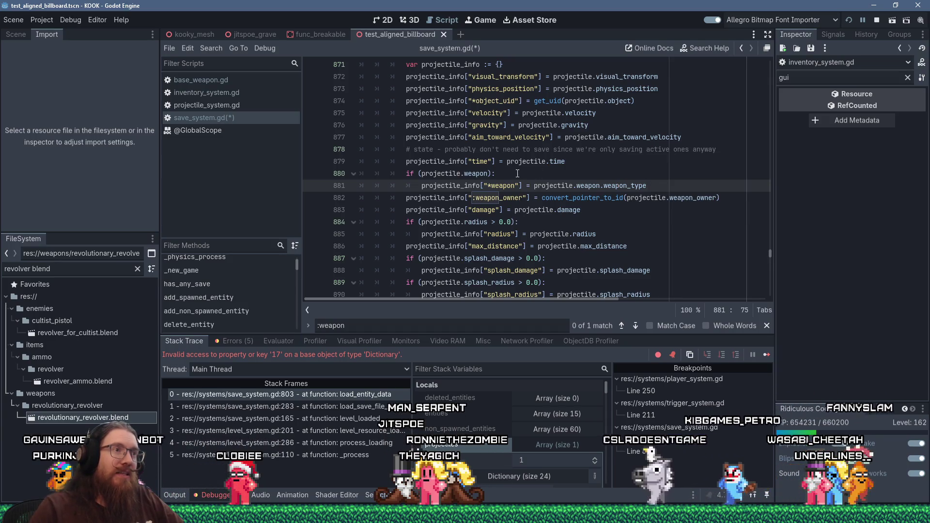
{"action": "scroll", "coordinate": [517, 174], "scroll_direction": "down", "scroll_amount": 6}
{"action": "key", "text": "ctrl+f"}
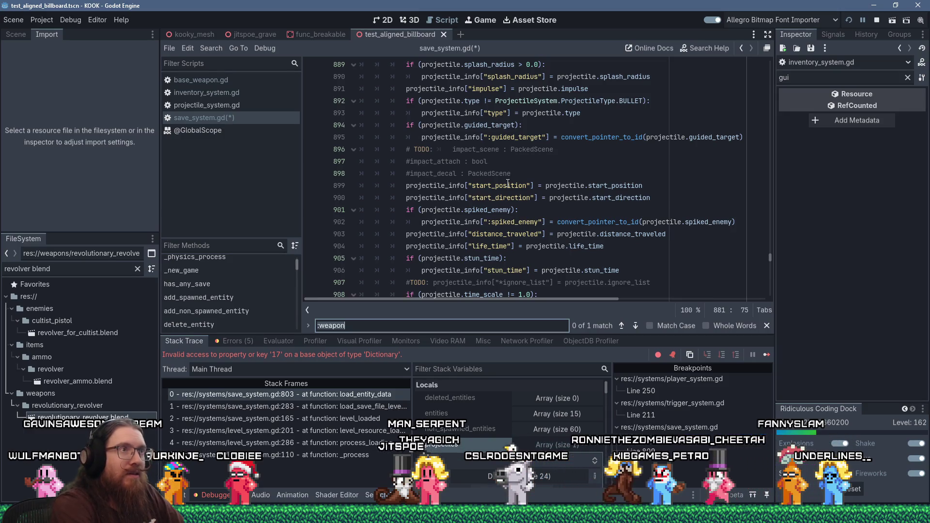
{"action": "left_click", "coordinate": [508, 186]}
{"action": "scroll", "coordinate": [508, 183], "scroll_direction": "up", "scroll_amount": 10}
{"action": "scroll", "coordinate": [507, 183], "scroll_direction": "down", "scroll_amount": 7}
{"action": "scroll", "coordinate": [508, 183], "scroll_direction": "down", "scroll_amount": 8}
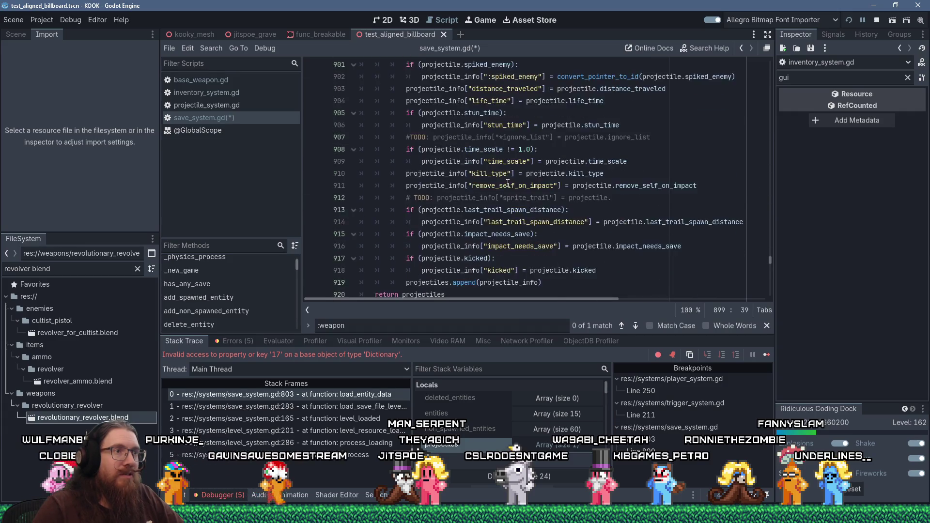
{"action": "scroll", "coordinate": [507, 183], "scroll_direction": "up", "scroll_amount": 5}
{"action": "scroll", "coordinate": [508, 183], "scroll_direction": "up", "scroll_amount": 4}
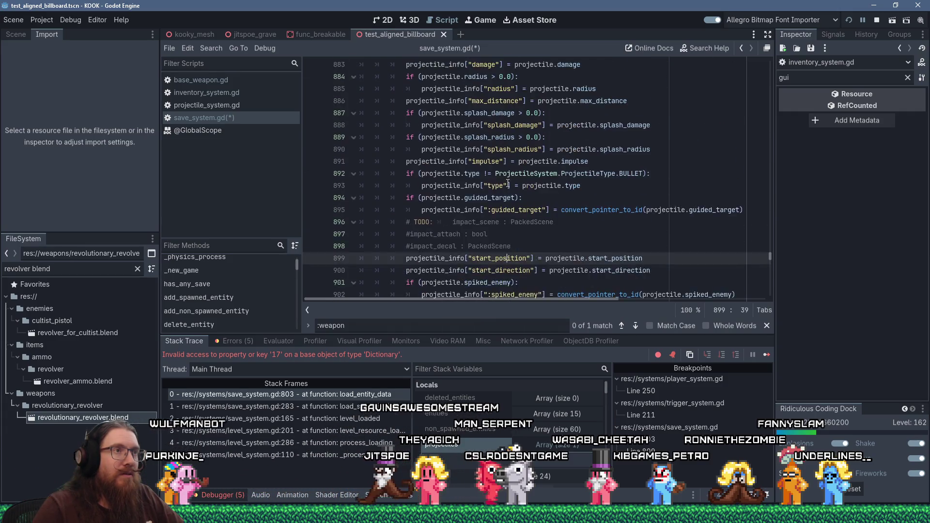
{"action": "scroll", "coordinate": [508, 183], "scroll_direction": "up", "scroll_amount": 4}
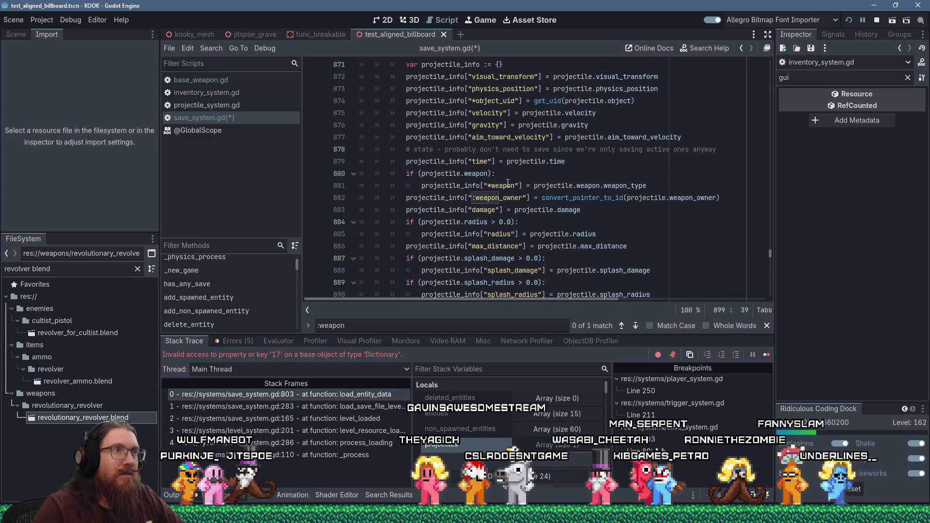
{"action": "left_click", "coordinate": [515, 186]}
{"action": "key", "text": "ctrl+f"}
- Add an elif (key == "*weapon"): branch below *object_uid with Inventory as its body
{"action": "type", "text": "*object"}
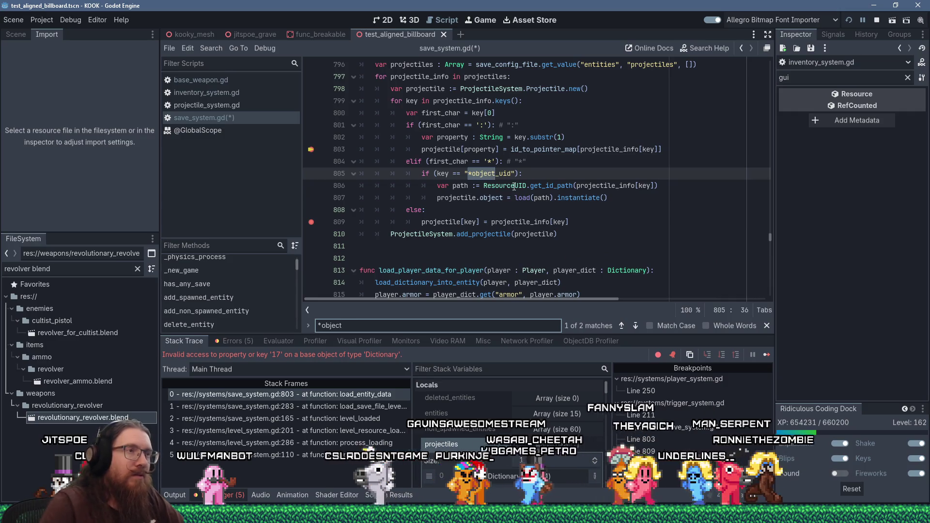
{"action": "left_click", "coordinate": [629, 197]}
{"action": "key", "text": "Return"}
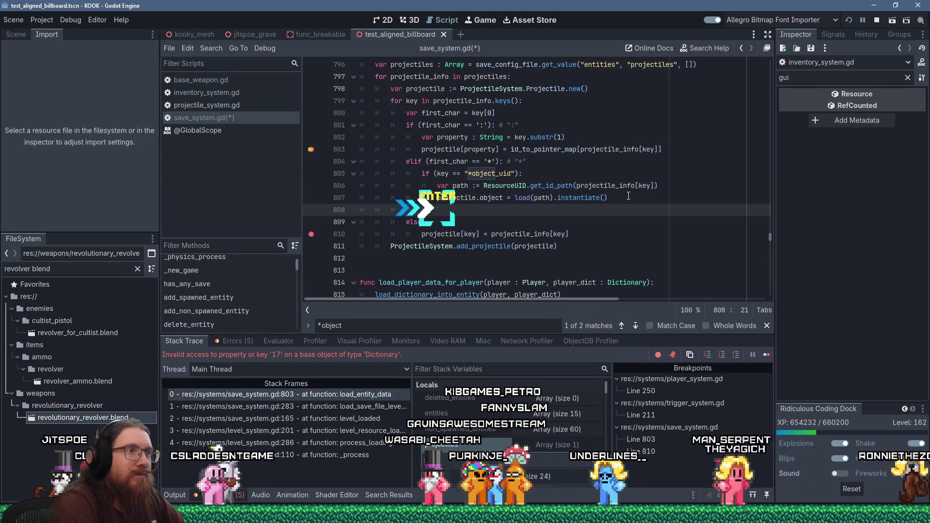
{"action": "key", "text": "BackSpace"}
{"action": "type", "text": "elif (key =="}
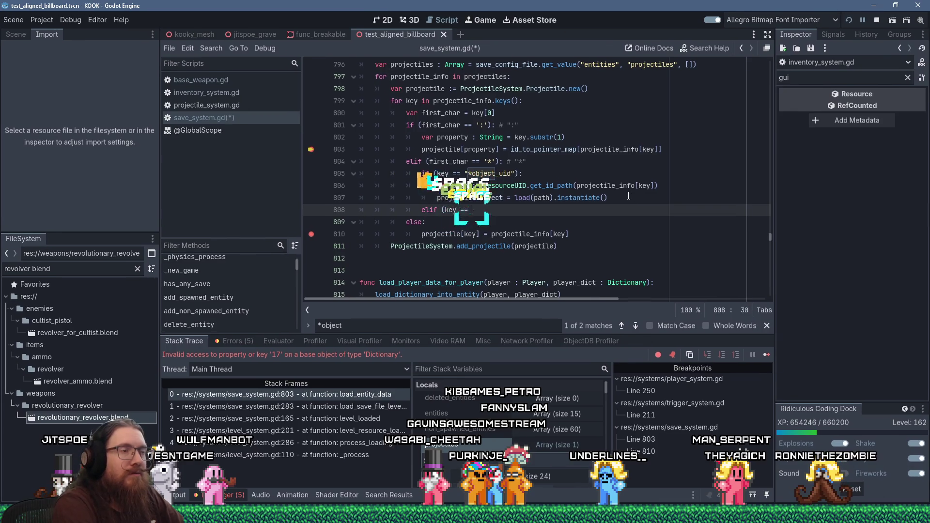
{"action": "key", "text": "ctrl+space"}
{"action": "type", "text": "*weapon\""}
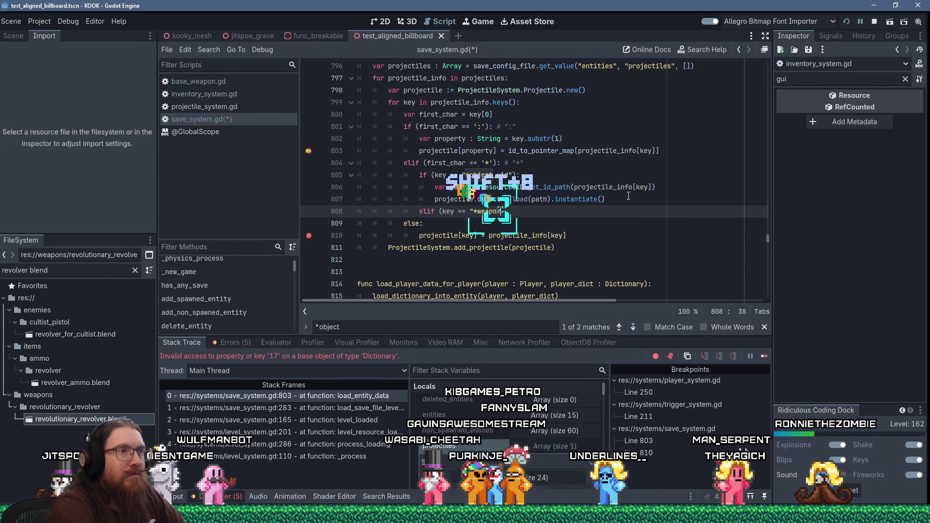
{"action": "type", "text": "):"}
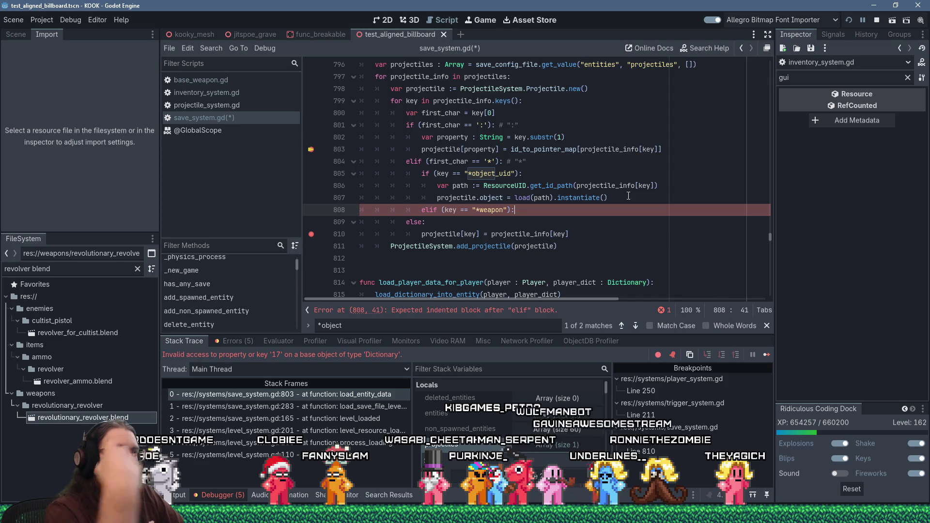
{"action": "key", "text": "Return"}
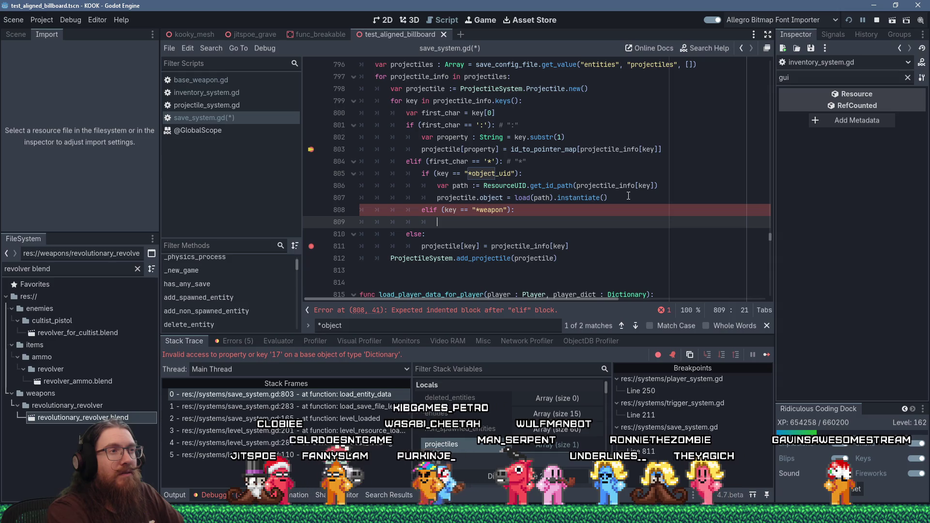
{"action": "type", "text": "Inves"}
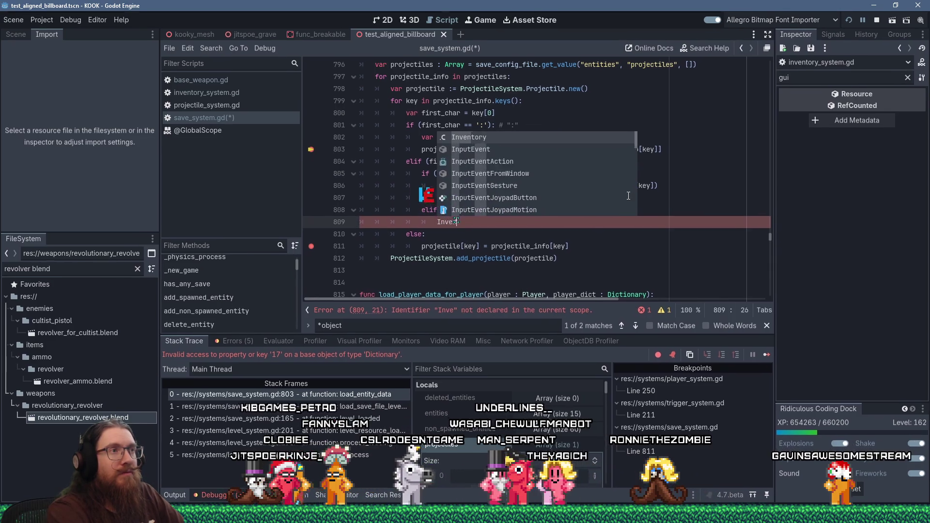
{"action": "key", "text": "Return"}
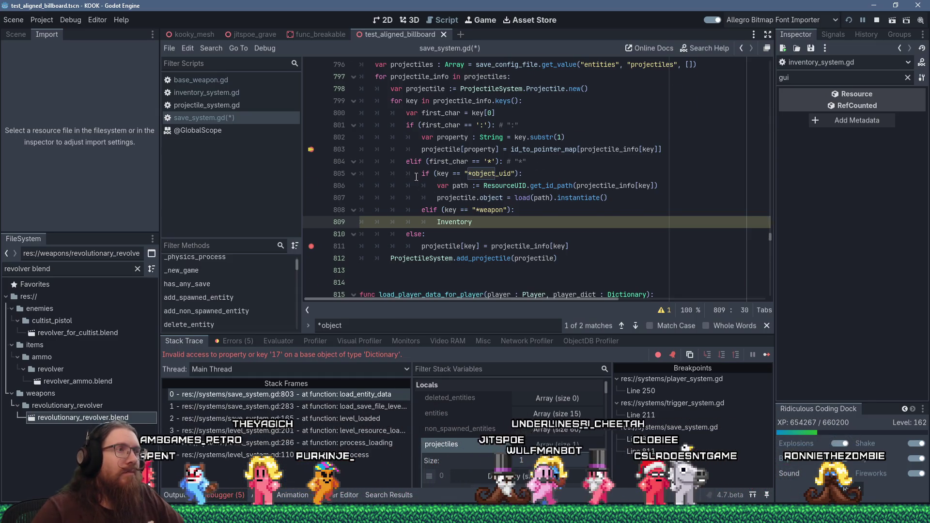
- Search for '*wea' to reach the *weapon line in the saving code
{"action": "scroll", "coordinate": [423, 190], "scroll_direction": "up", "scroll_amount": 2}
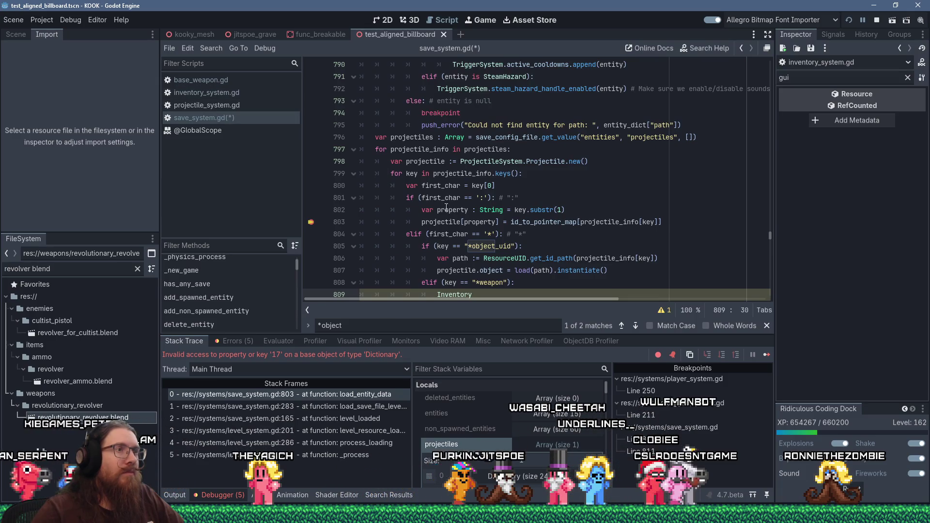
{"action": "left_click", "coordinate": [500, 210]}
{"action": "key", "text": "ctrl+f"}
{"action": "type", "text": "*wea"}
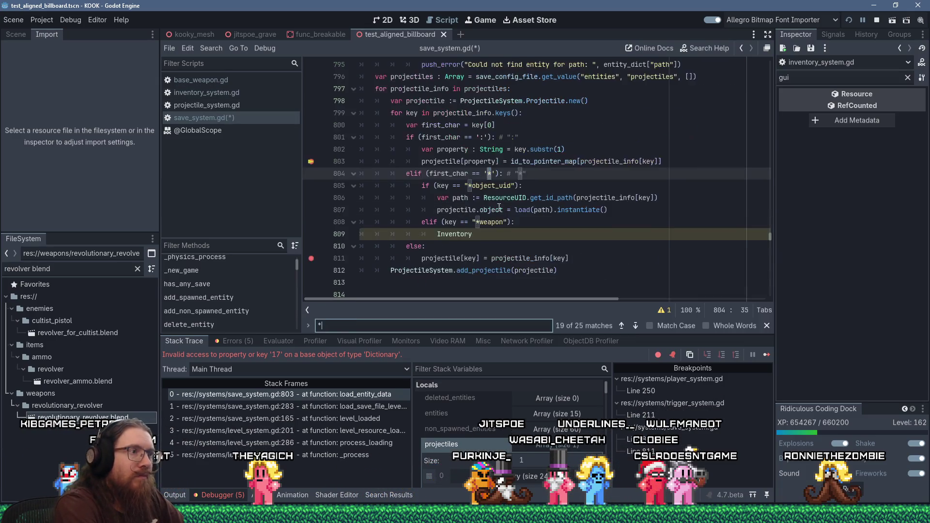
{"action": "key", "text": "Return"}
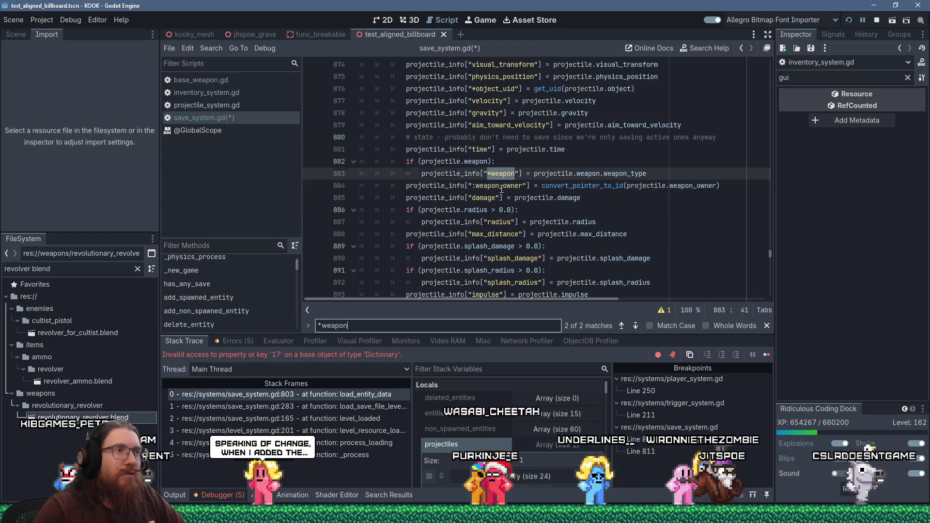
- Move the :weapon_owner save line above the weapon check
{"action": "key", "text": "End"}
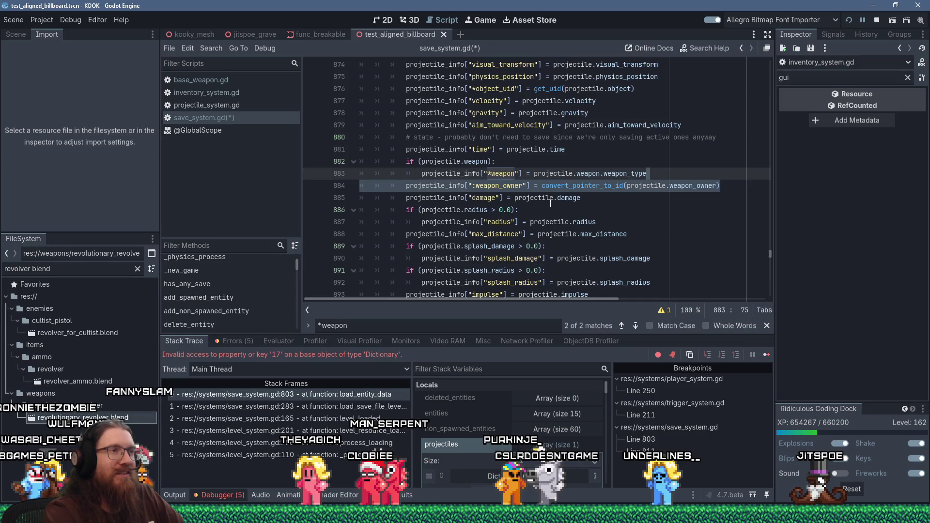
{"action": "key", "text": "alt+Up"}
{"action": "key", "text": "alt+Up"}
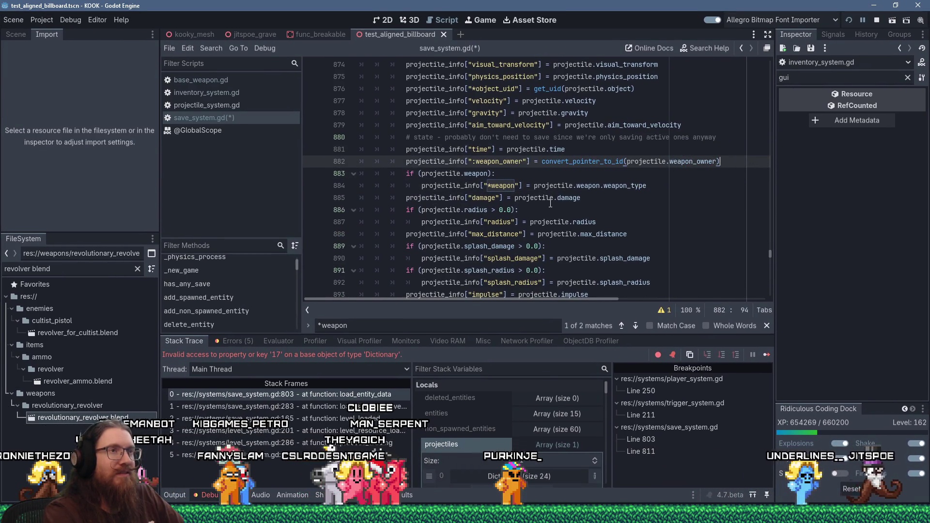
{"action": "key", "text": "Left"}
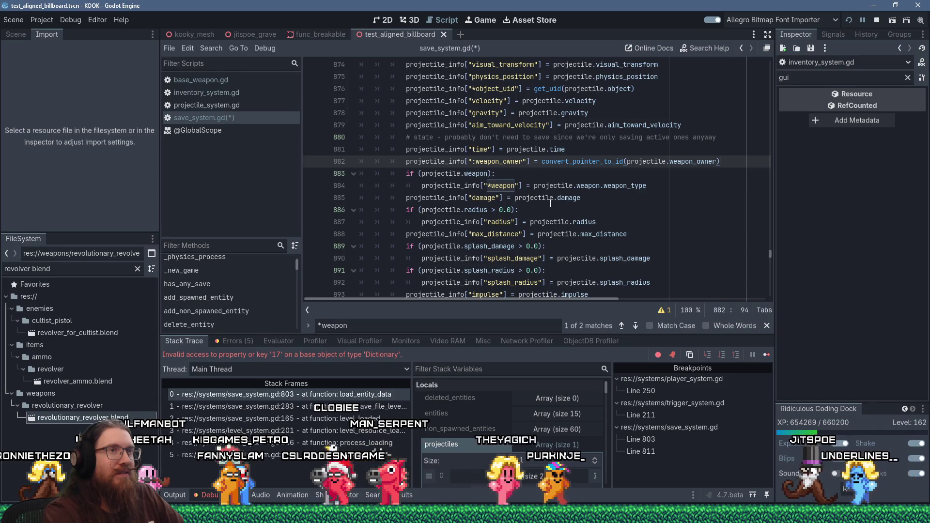
{"action": "key", "text": "Left"}
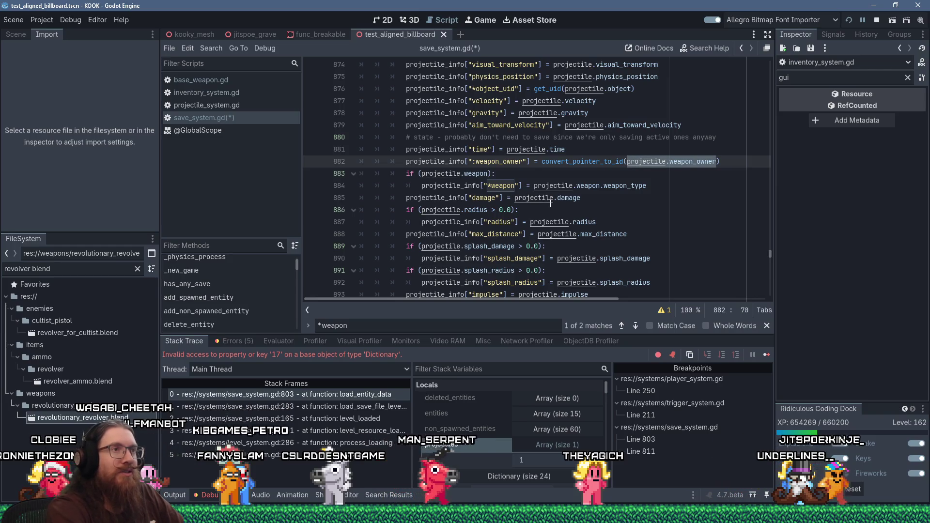
- Wrap the :weapon_owner line in a new if (projectile.weapon_owner): condition
{"action": "key", "text": "Up"}
{"action": "key", "text": "Return"}
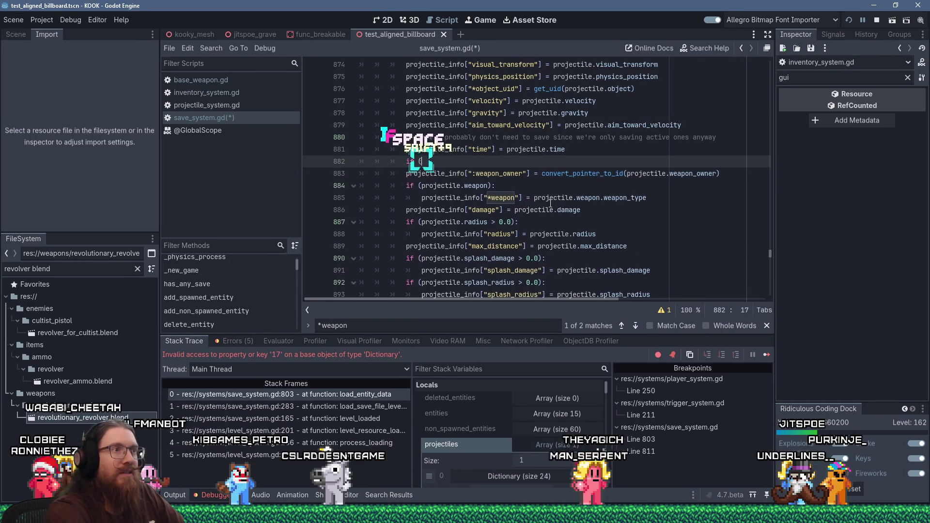
{"action": "key", "text": "ctrl+v"}
{"action": "type", "text": "):"}
{"action": "key", "text": "Down"}
{"action": "key", "text": "Home"}
{"action": "key", "text": "Tab"}
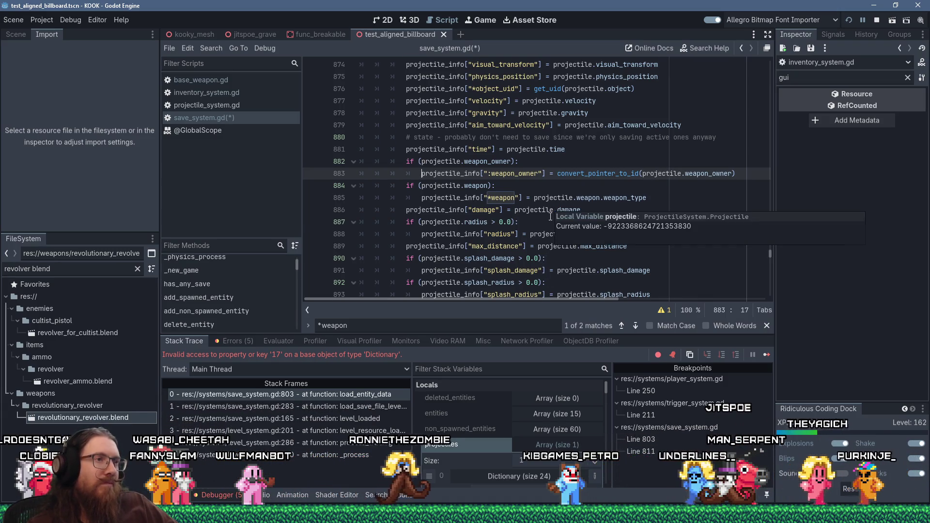
- Scroll through the save-list loading code in save_system.gd
{"action": "scroll", "coordinate": [551, 208], "scroll_direction": "down", "scroll_amount": 7}
{"action": "scroll", "coordinate": [549, 219], "scroll_direction": "down", "scroll_amount": 13}
{"action": "scroll", "coordinate": [547, 219], "scroll_direction": "down", "scroll_amount": 12}
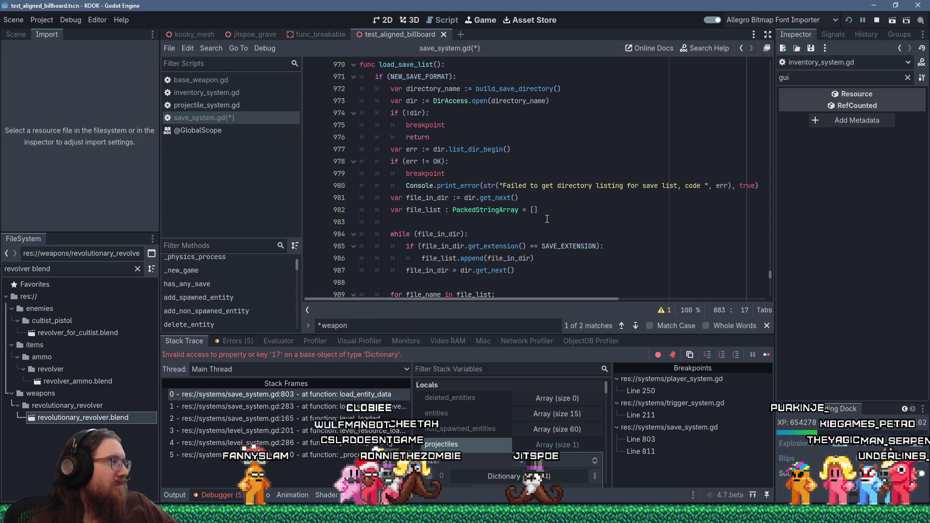
{"action": "scroll", "coordinate": [547, 219], "scroll_direction": "down", "scroll_amount": 10}
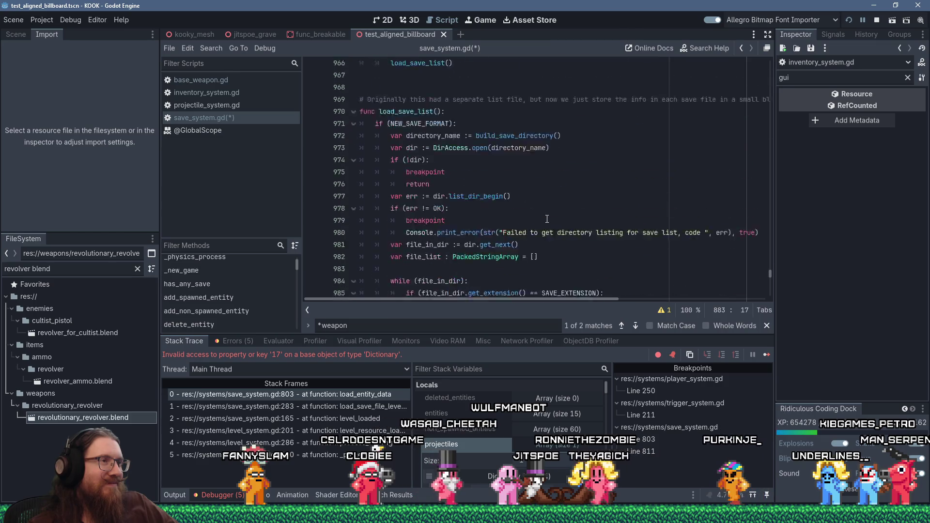
{"action": "scroll", "coordinate": [547, 219], "scroll_direction": "down", "scroll_amount": 5}
{"action": "scroll", "coordinate": [547, 219], "scroll_direction": "up", "scroll_amount": 5}
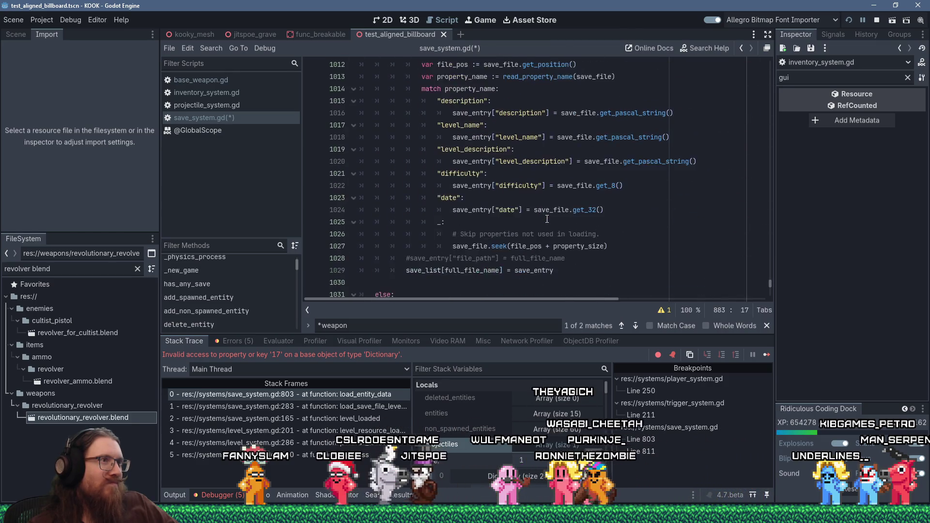
{"action": "scroll", "coordinate": [547, 219], "scroll_direction": "down", "scroll_amount": 4}
{"action": "left_click", "coordinate": [548, 219]}
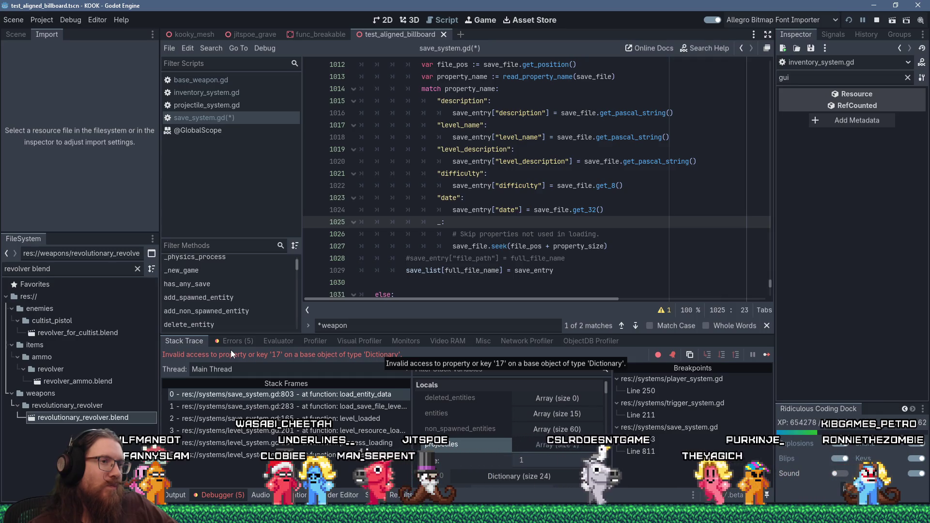
{"action": "scroll", "coordinate": [463, 213], "scroll_direction": "down", "scroll_amount": 4}
{"action": "scroll", "coordinate": [463, 213], "scroll_direction": "down", "scroll_amount": 6}
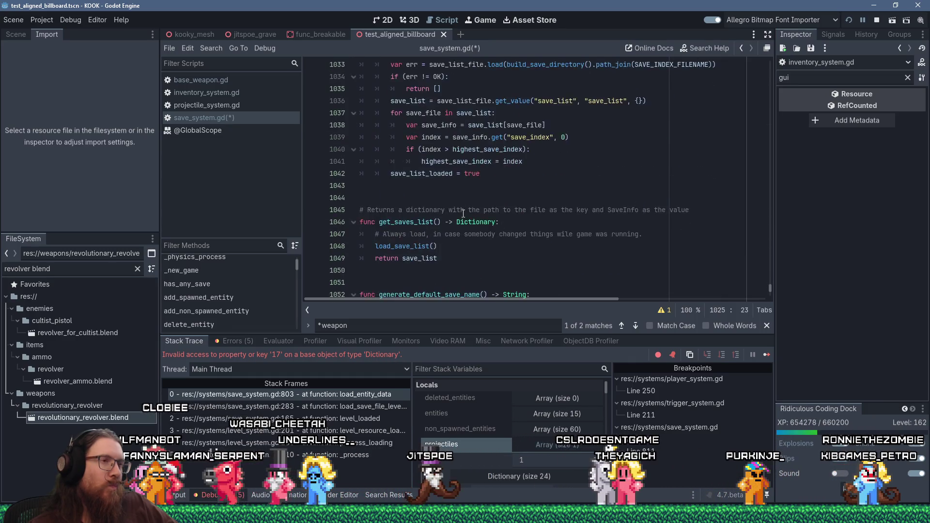
{"action": "scroll", "coordinate": [463, 213], "scroll_direction": "up", "scroll_amount": 20}
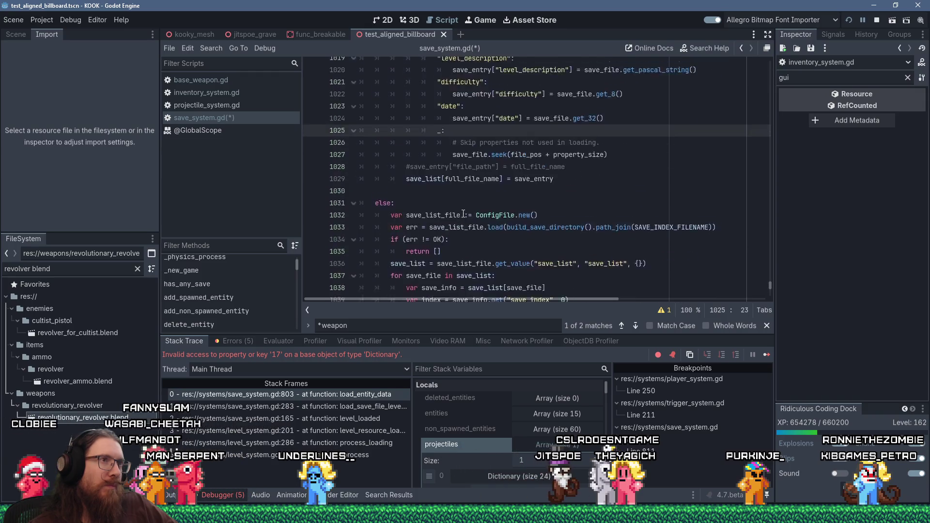
{"action": "scroll", "coordinate": [464, 213], "scroll_direction": "up", "scroll_amount": 14}
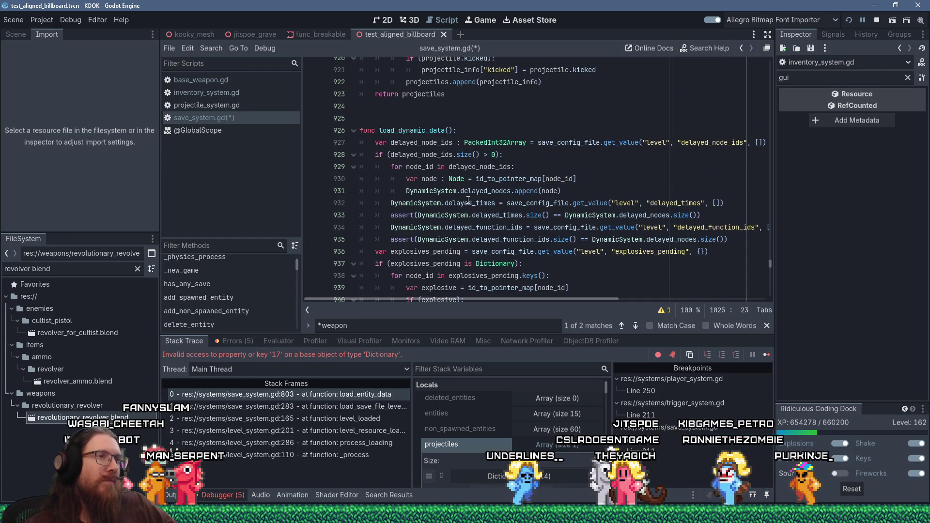
{"action": "mouse_move", "coordinate": [502, 197]}
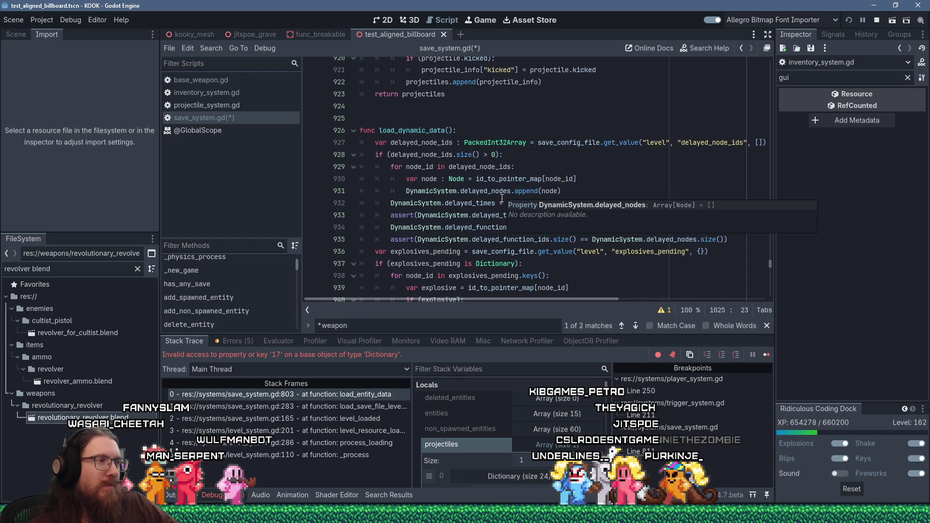
{"action": "scroll", "coordinate": [503, 198], "scroll_direction": "down", "scroll_amount": 8}
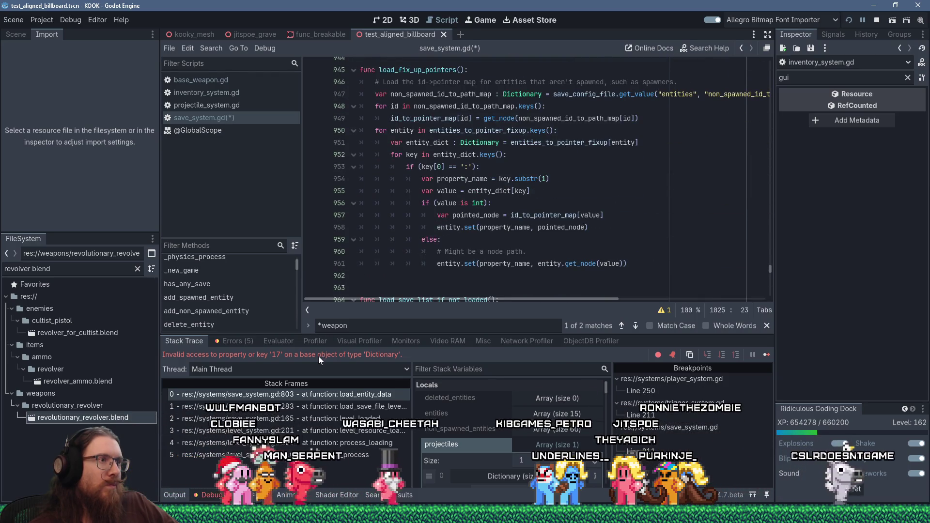
{"action": "left_click", "coordinate": [484, 240]}
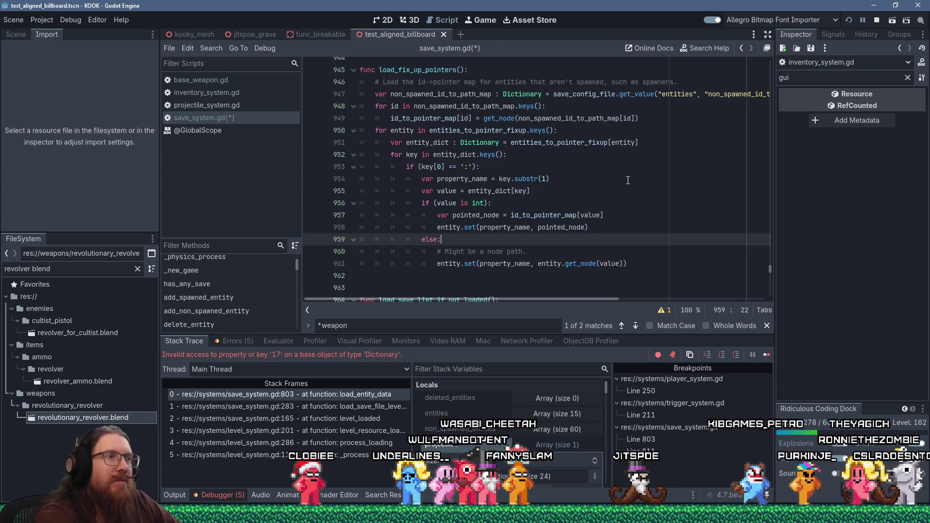
- Save save_system.gd and stop the running game's debug session
{"action": "key", "text": "ctrl+s"}
{"action": "scroll", "coordinate": [636, 176], "scroll_direction": "down", "scroll_amount": 12}
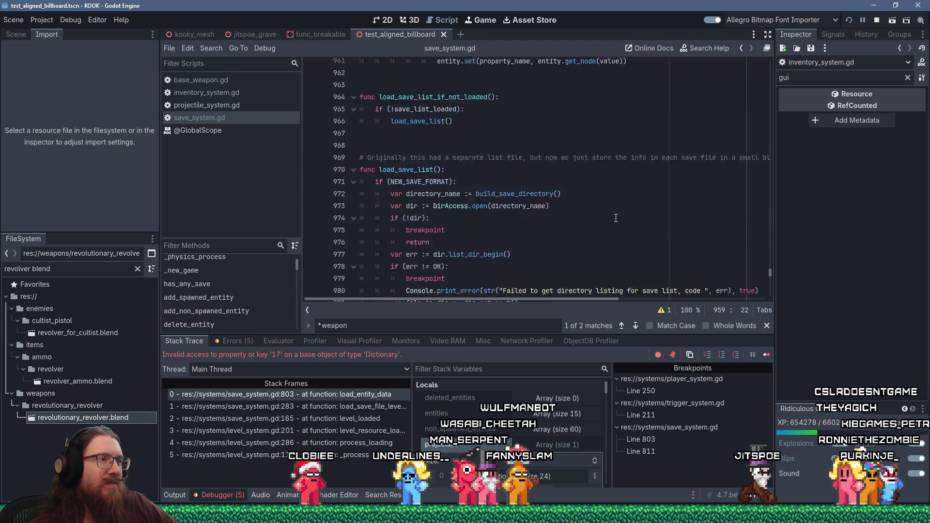
{"action": "scroll", "coordinate": [615, 218], "scroll_direction": "down", "scroll_amount": 1}
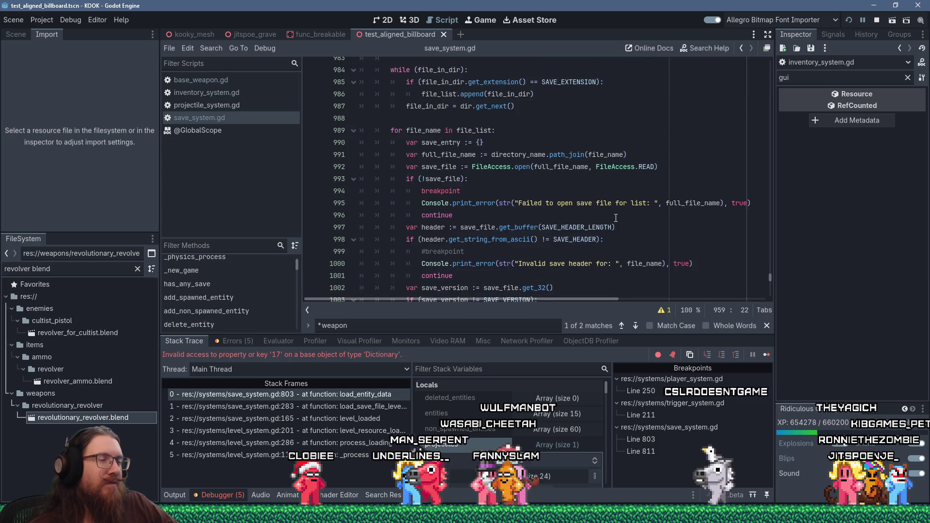
{"action": "key", "text": "F8"}
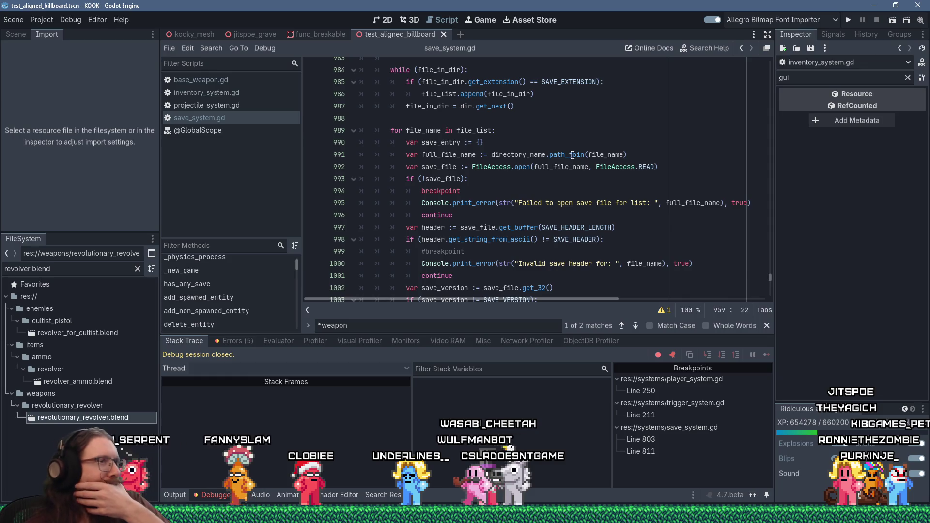
- Find the *weapon check on line 808 and rename it to "*weapon_type"
{"action": "scroll", "coordinate": [576, 151], "scroll_direction": "up", "scroll_amount": 6}
{"action": "scroll", "coordinate": [584, 141], "scroll_direction": "down", "scroll_amount": 10}
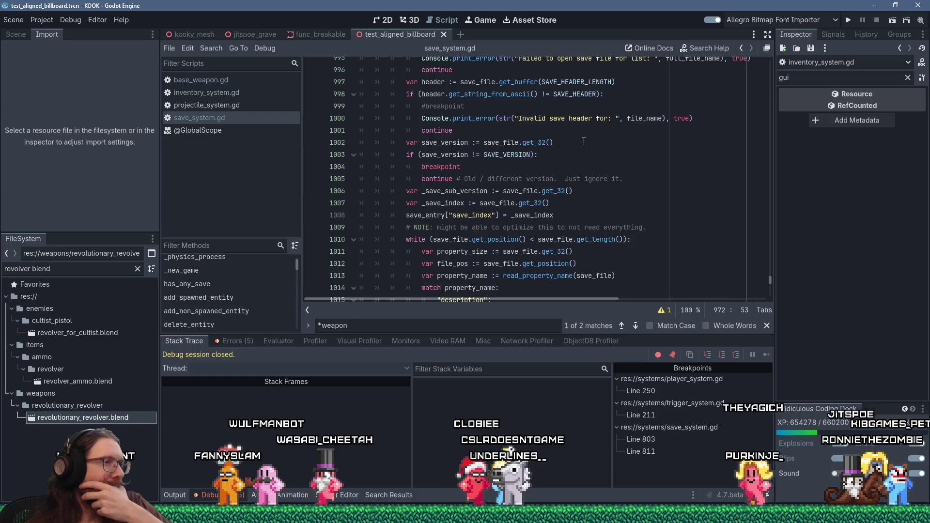
{"action": "scroll", "coordinate": [584, 141], "scroll_direction": "up", "scroll_amount": 3}
{"action": "left_click_drag", "start_coordinate": [769, 286], "coordinate": [777, 70]}
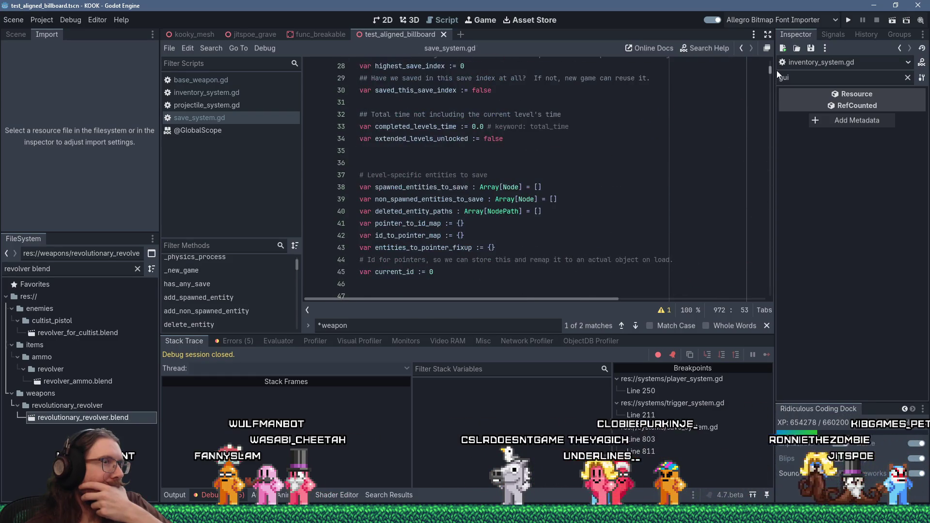
{"action": "left_click", "coordinate": [731, 78]}
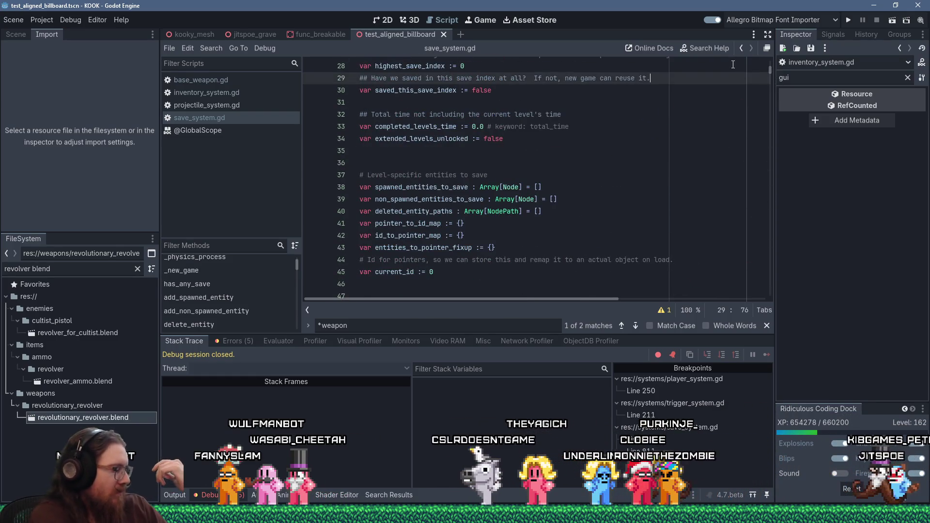
{"action": "key", "text": "ctrl+f"}
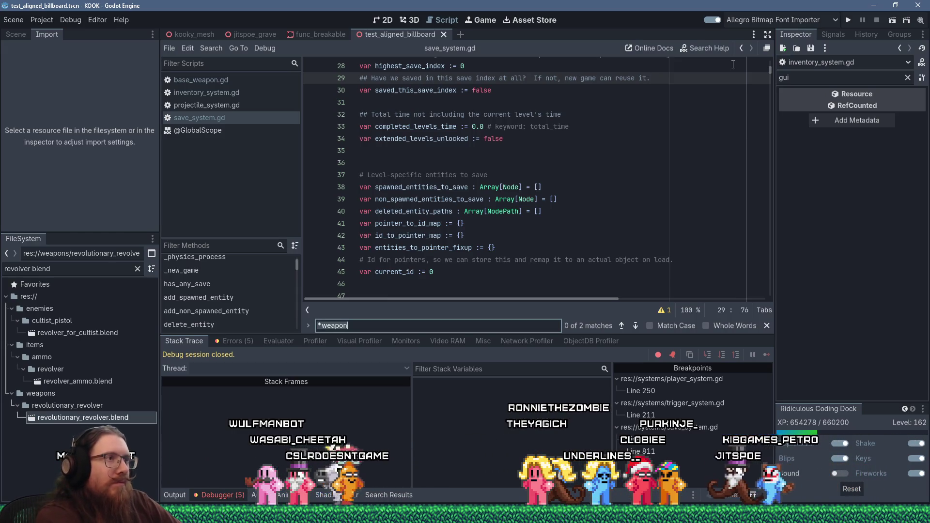
{"action": "key", "text": "Return"}
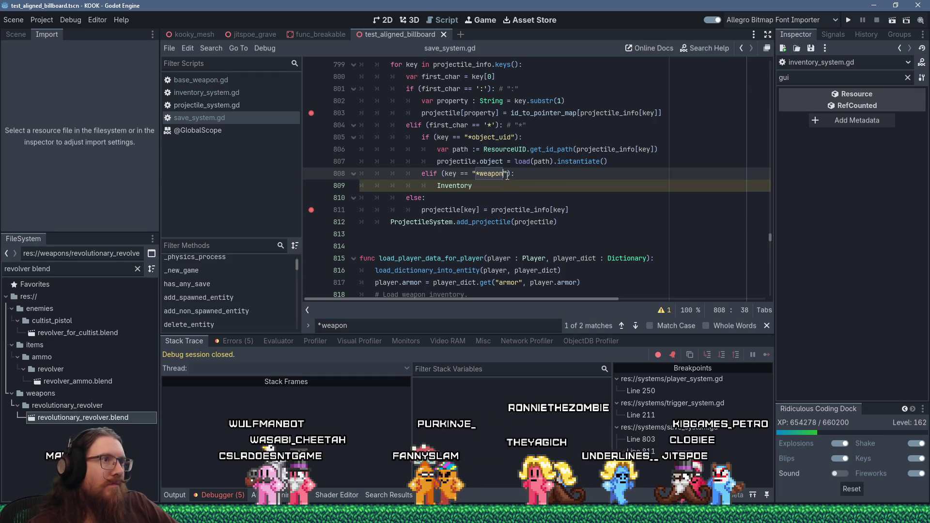
{"action": "type", "text": "_type"}
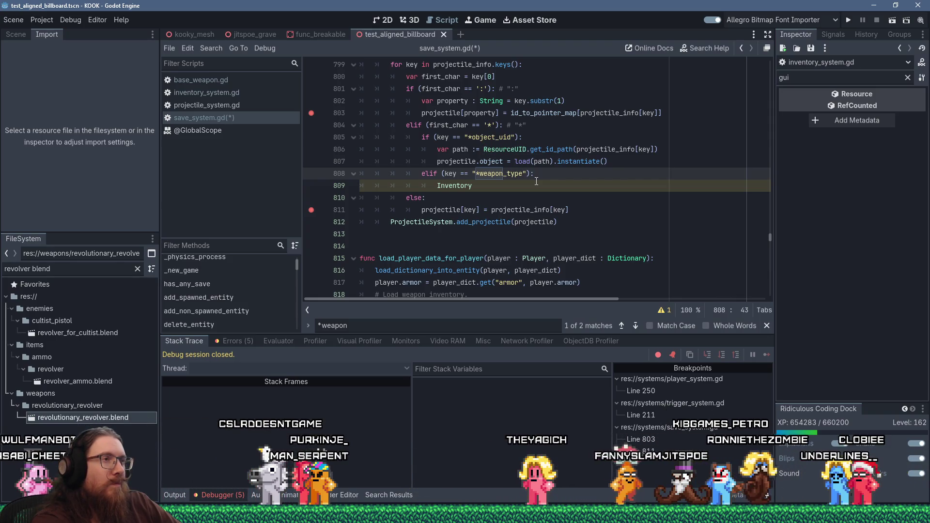
- Rename the saved *weapon key on line 885 to "*weapon_type"
{"action": "key", "text": "ctrl+f"}
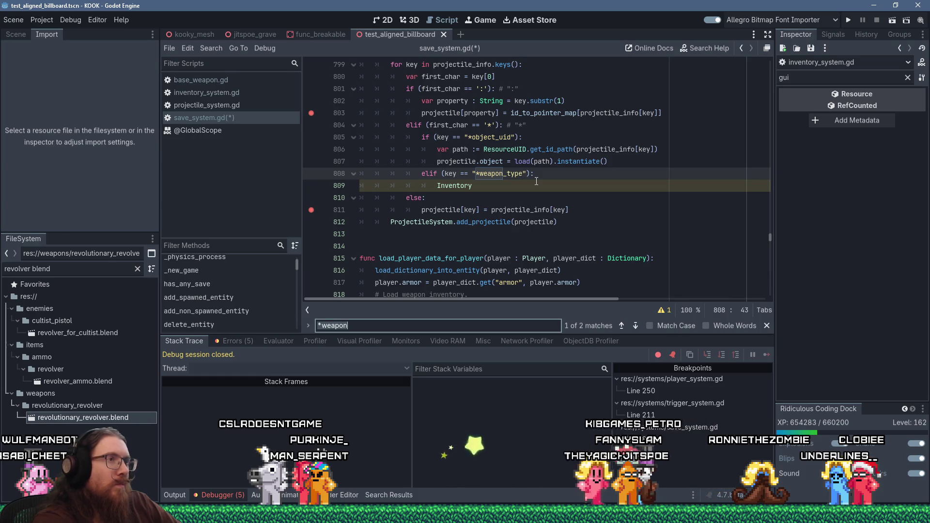
{"action": "key", "text": "BackSpace"}
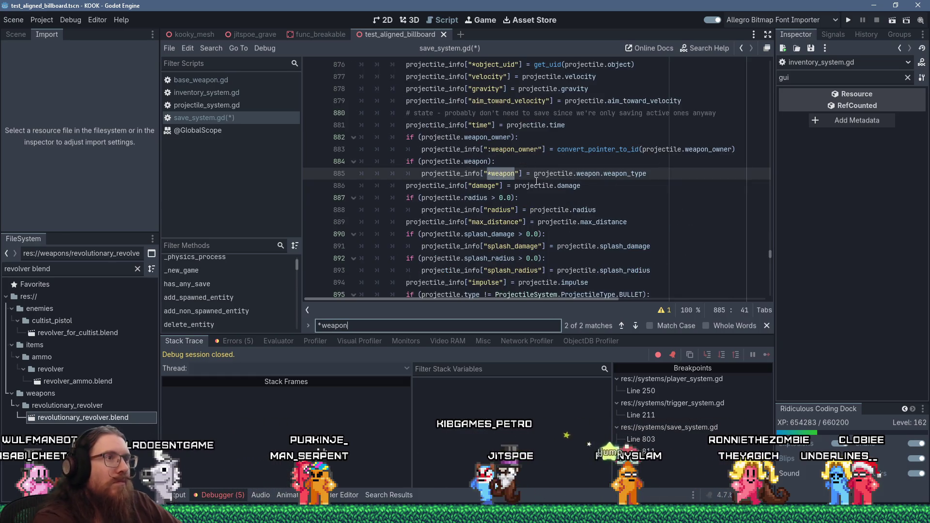
{"action": "left_click", "coordinate": [662, 233]}
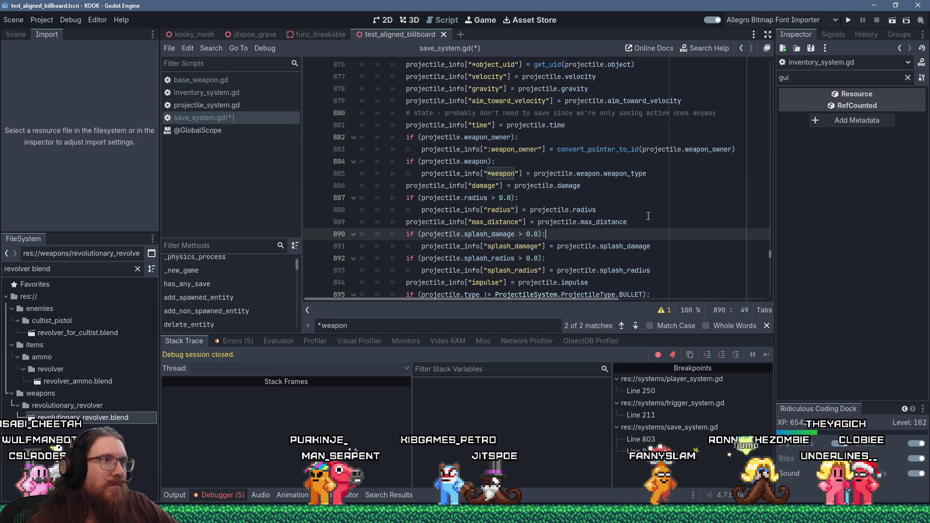
{"action": "left_click", "coordinate": [517, 174]}
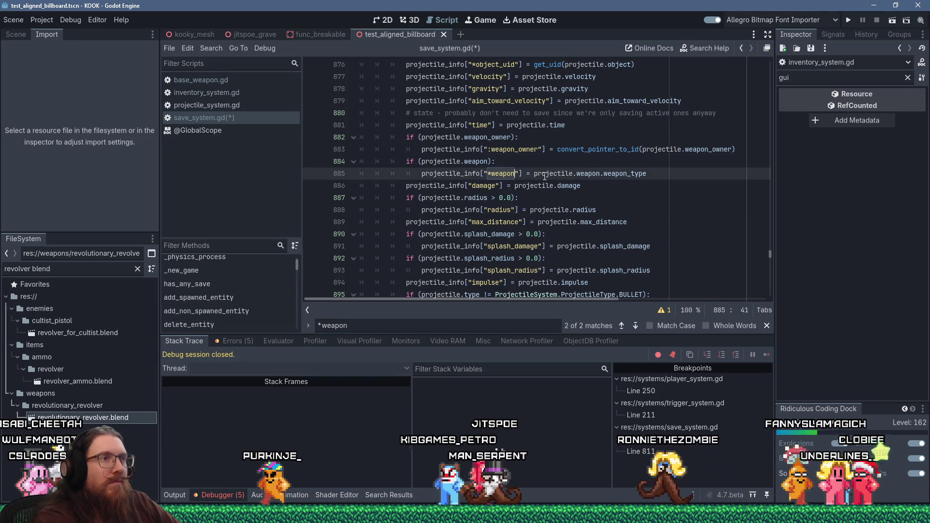
{"action": "type", "text": "_type"}
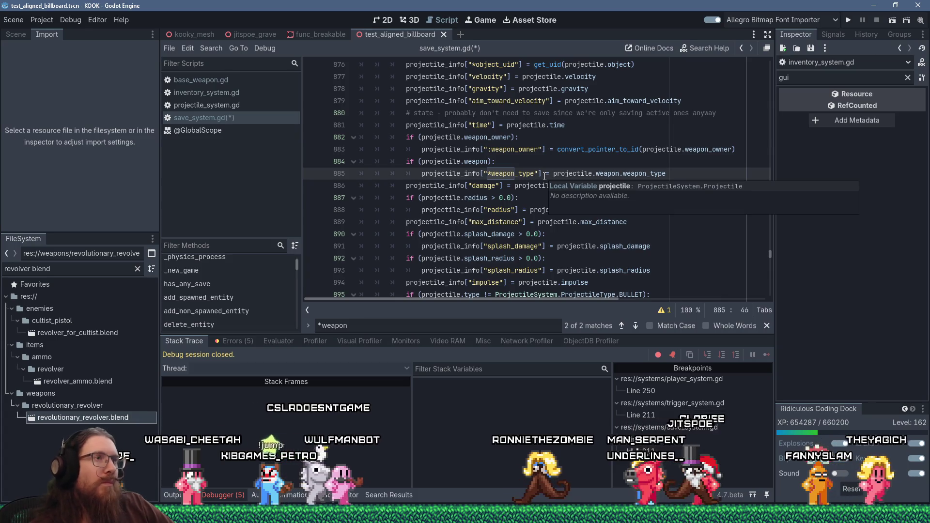
- Move back through the script and return to the *weapon search
{"action": "left_click", "coordinate": [547, 149]}
{"action": "scroll", "coordinate": [576, 165], "scroll_direction": "down", "scroll_amount": 4}
{"action": "scroll", "coordinate": [579, 163], "scroll_direction": "down", "scroll_amount": 20}
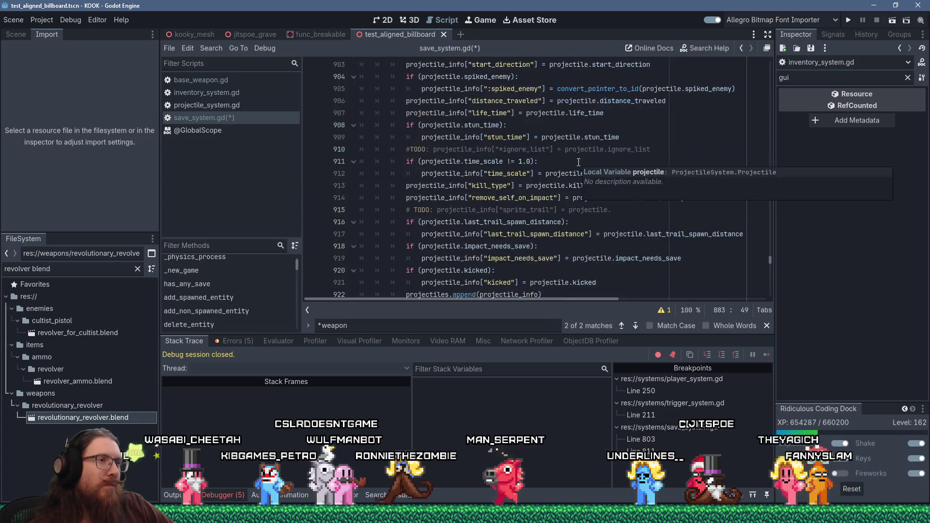
{"action": "scroll", "coordinate": [579, 163], "scroll_direction": "down", "scroll_amount": 15}
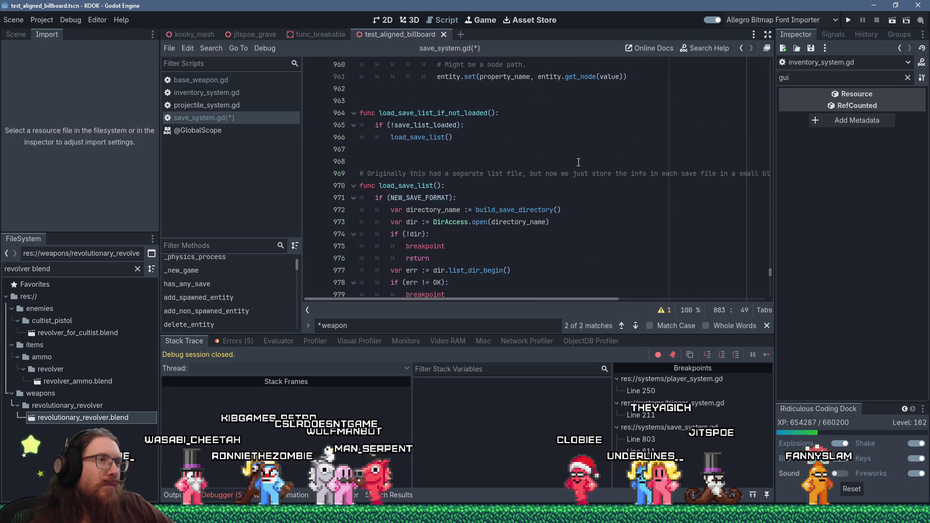
{"action": "left_click", "coordinate": [579, 163]}
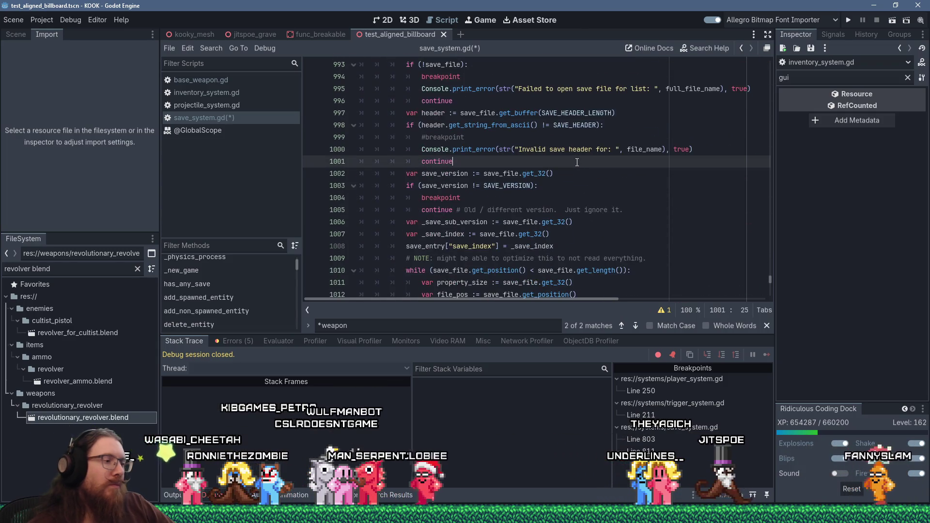
{"action": "key", "text": "ctrl+f"}
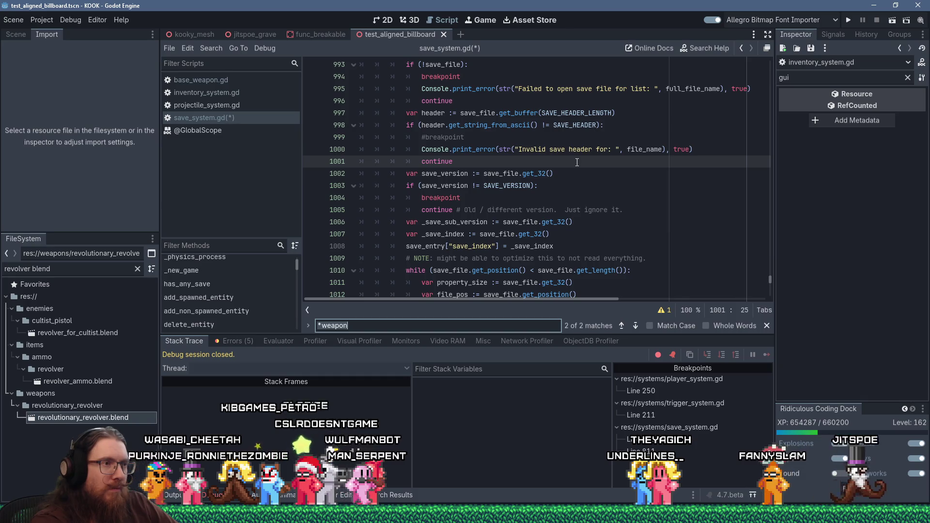
- Start the Inventory.get_weapon_by_type(projectile.weapon_owner, call on line 809
{"action": "key", "text": "Return"}
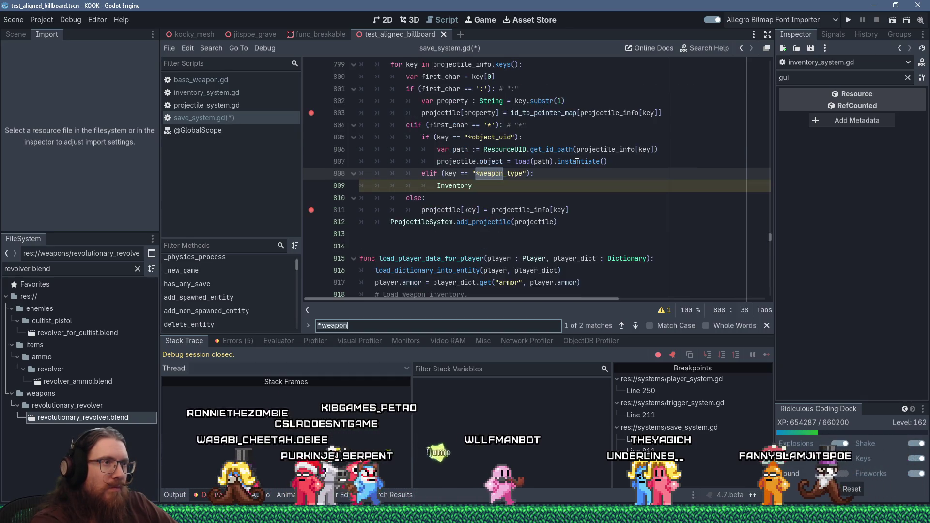
{"action": "left_click", "coordinate": [568, 186]}
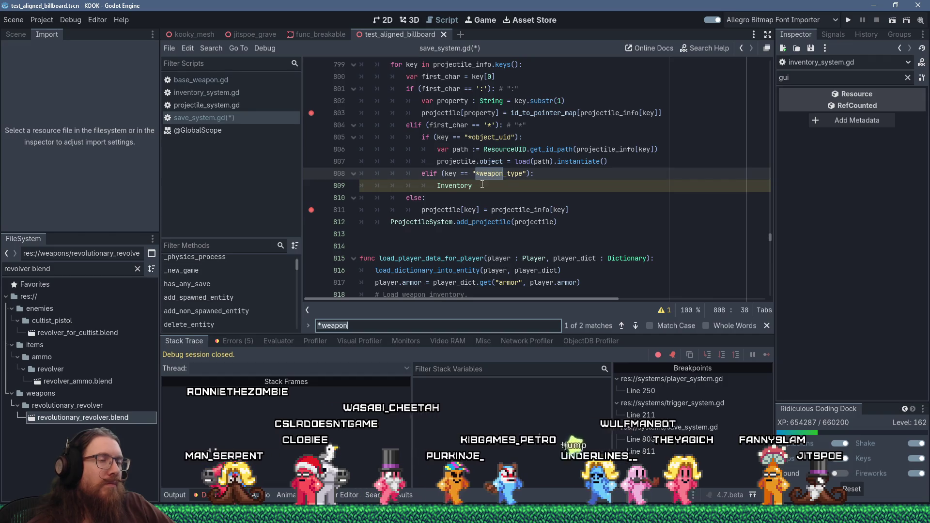
{"action": "type", "text": "."}
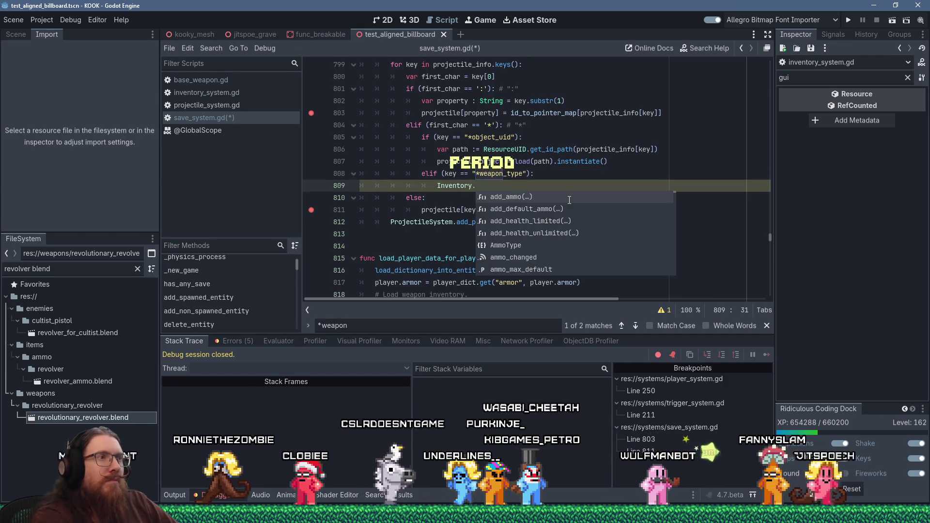
{"action": "type", "text": "get"}
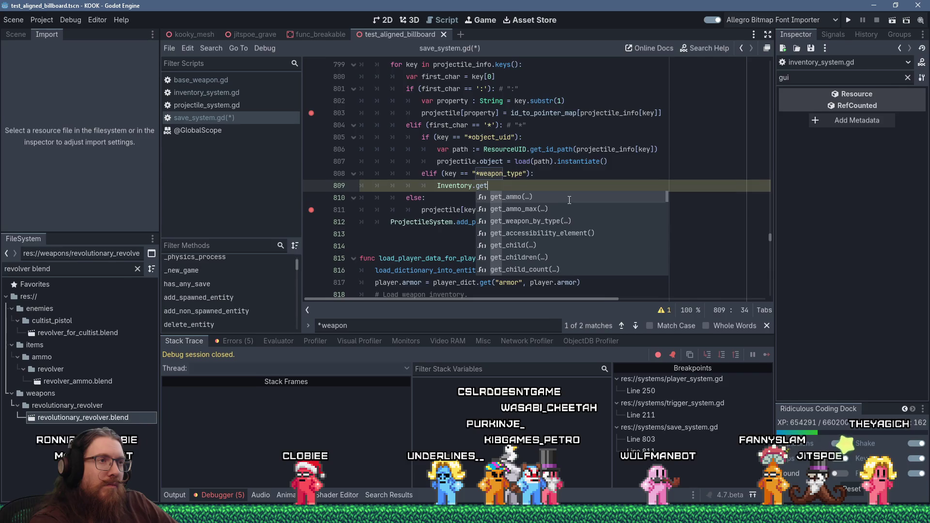
{"action": "type", "text": "_weapon"}
{"action": "key", "text": "Return"}
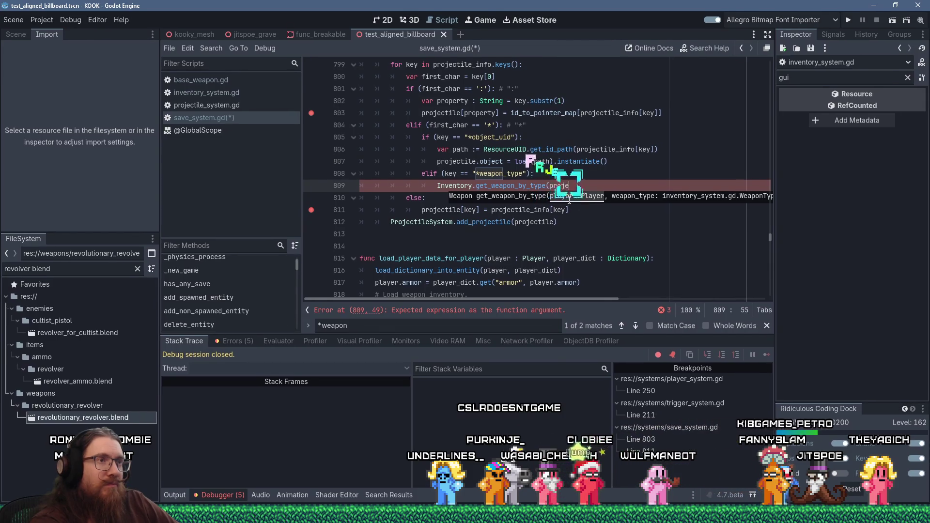
{"action": "type", "text": "ctile."}
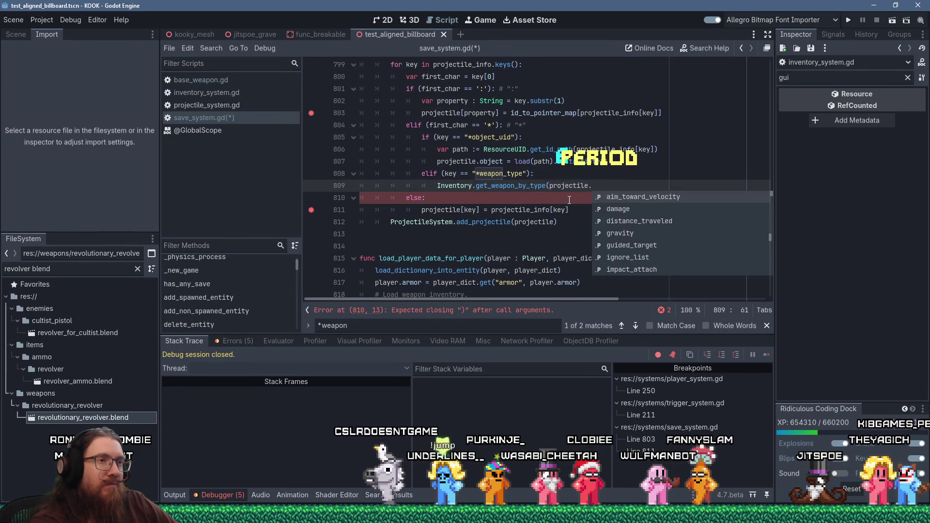
{"action": "type", "text": "weapon_owne"}
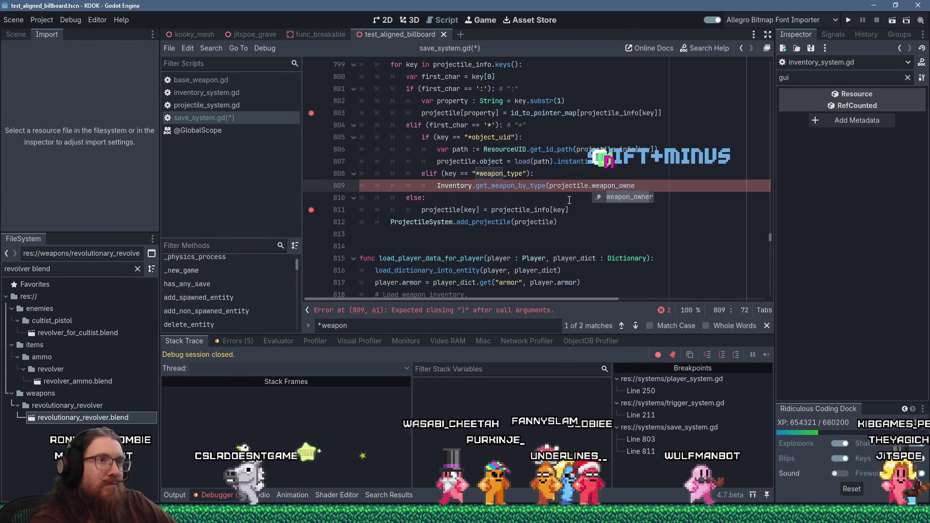
{"action": "type", "text": "r,"}
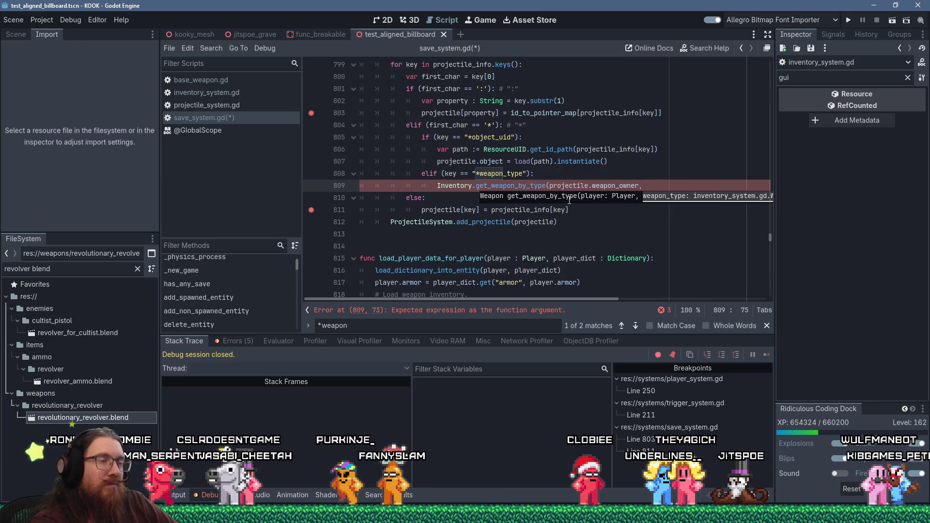
- Finish the call with projectile_info[key]) and assign it to projectile.weapon
{"action": "key", "text": "ctrl+shift+Return"}
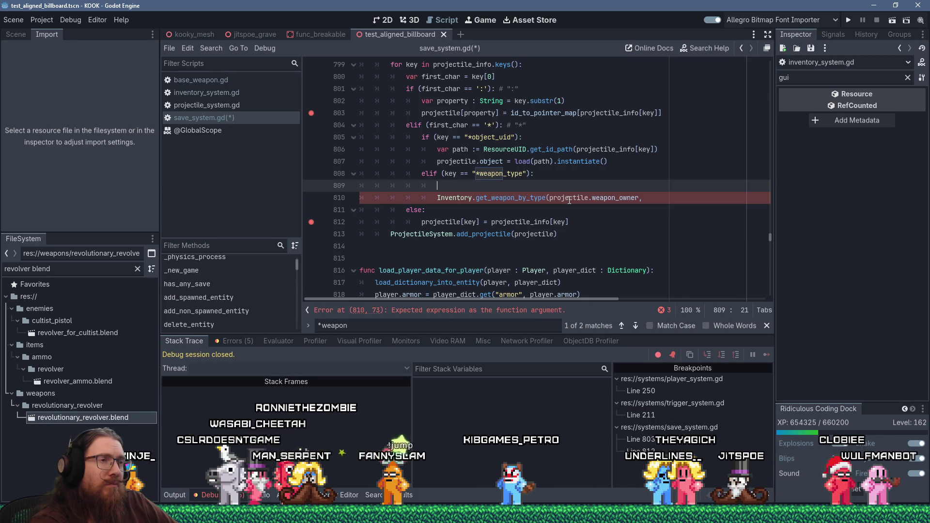
{"action": "key", "text": "shift+Up"}
{"action": "key", "text": "Delete"}
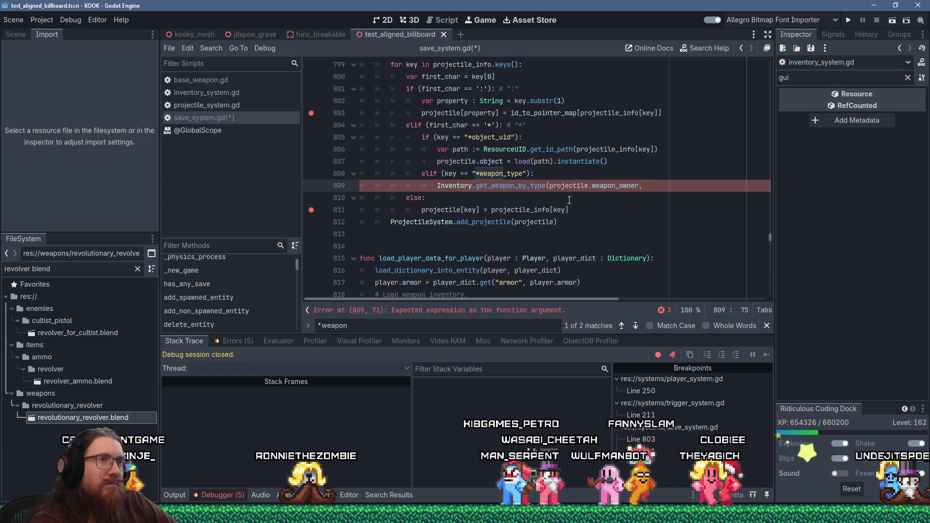
{"action": "type", "text": "\"projectile_info["}
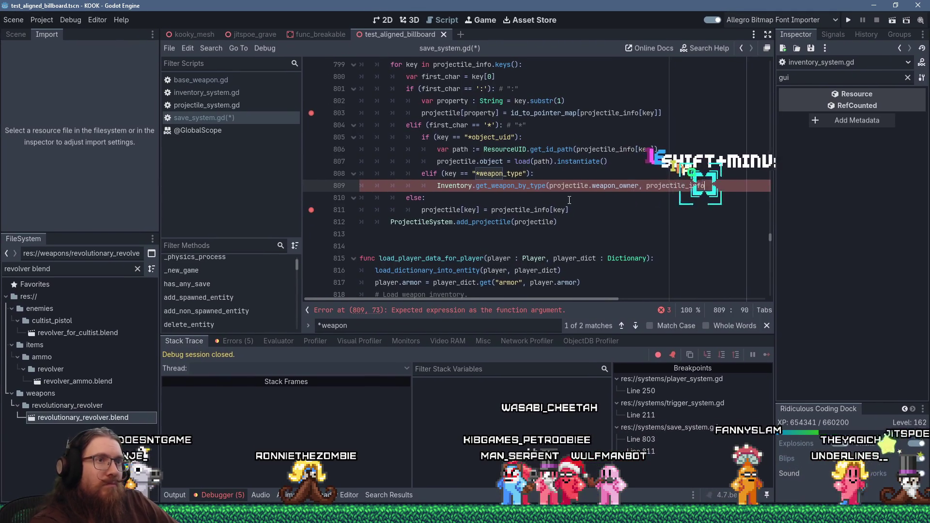
{"action": "type", "text": "key])"}
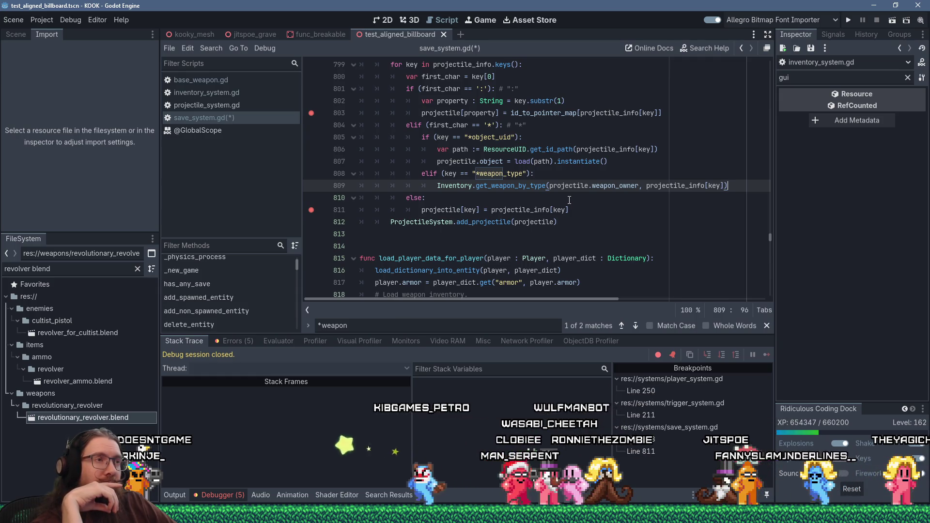
{"action": "key", "text": "Home"}
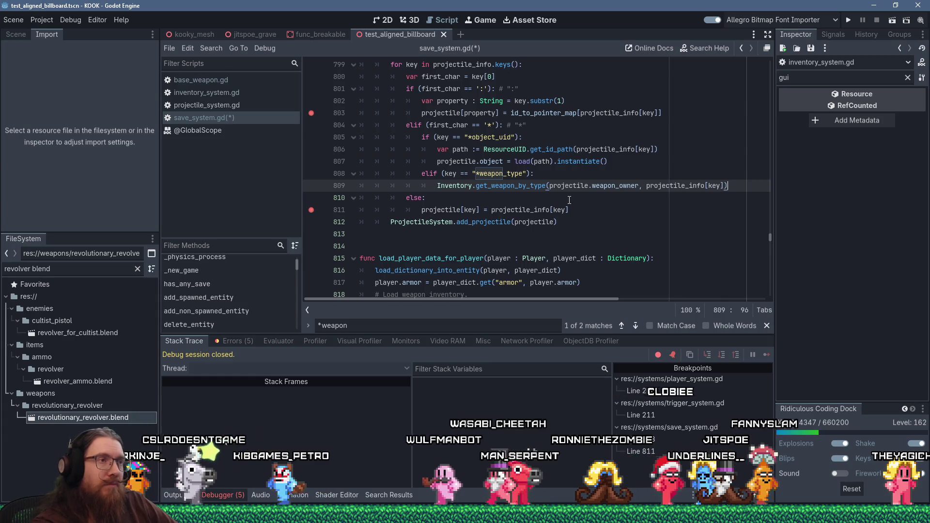
{"action": "type", "text": "projectile.weapon"}
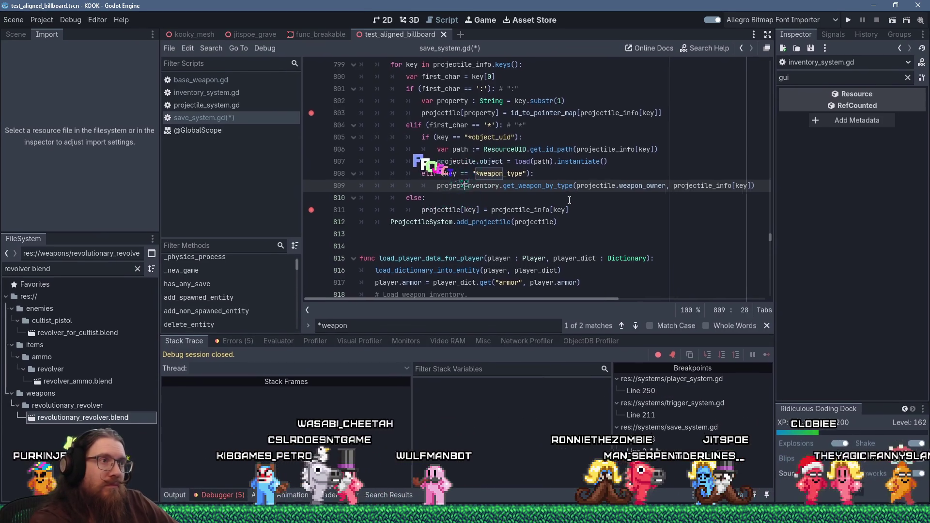
{"action": "type", "text": " ="}
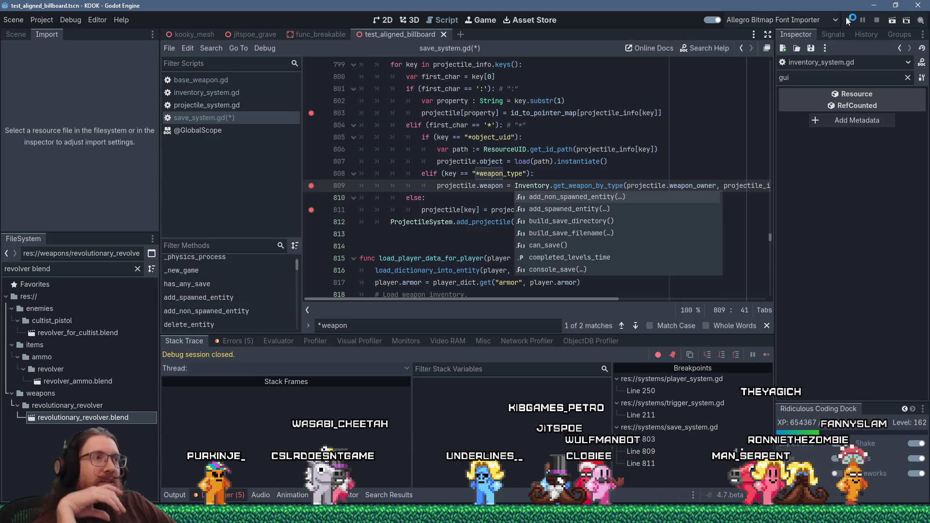
- Run the game, fire a rocket, and enter 'save projectile' in the dev console
{"action": "left_click", "coordinate": [848, 20]}
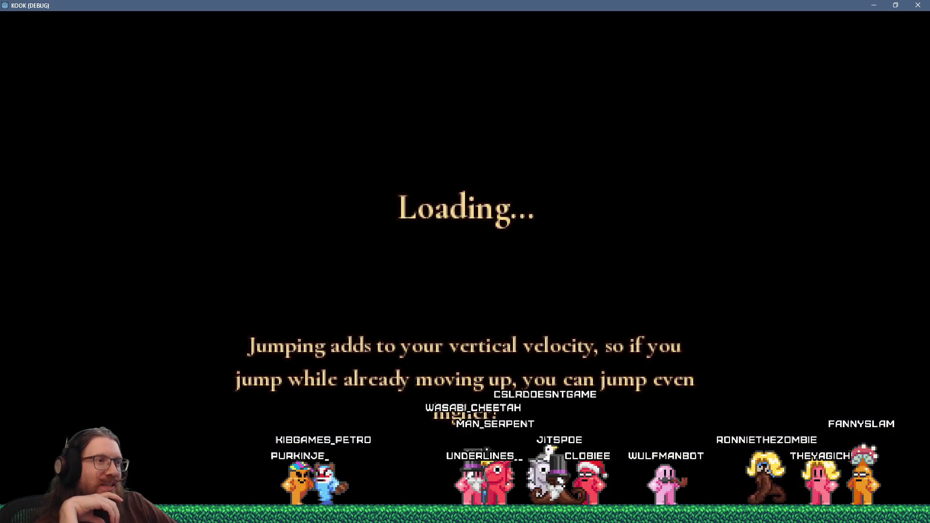
{"action": "key", "text": "w"}
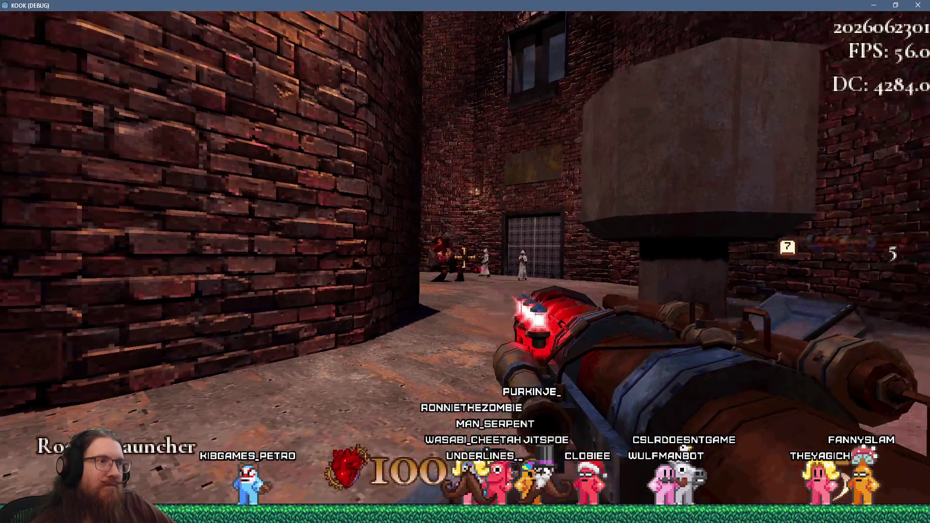
{"action": "left_click", "coordinate": [465, 261]}
{"action": "key", "text": "grave"}
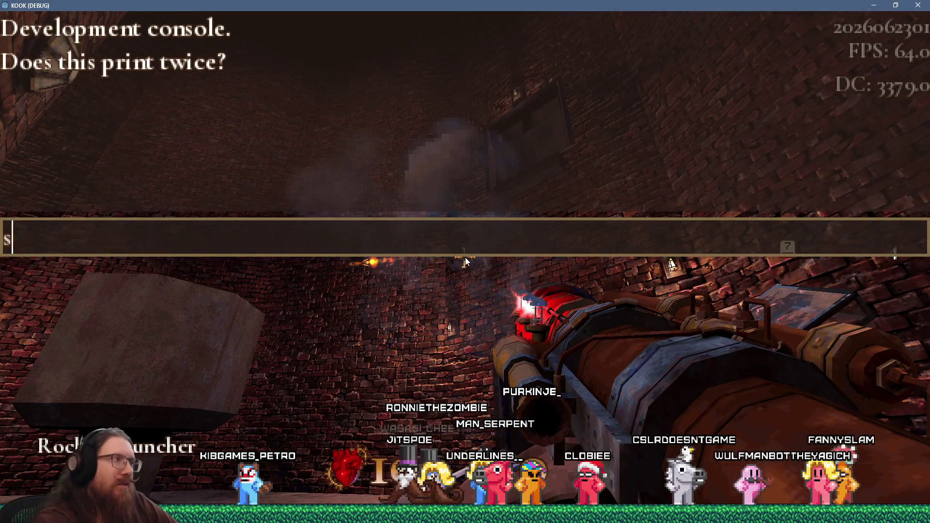
{"action": "type", "text": "ave projectile"}
{"action": "key", "text": "Return"}
{"action": "key", "text": "grave"}
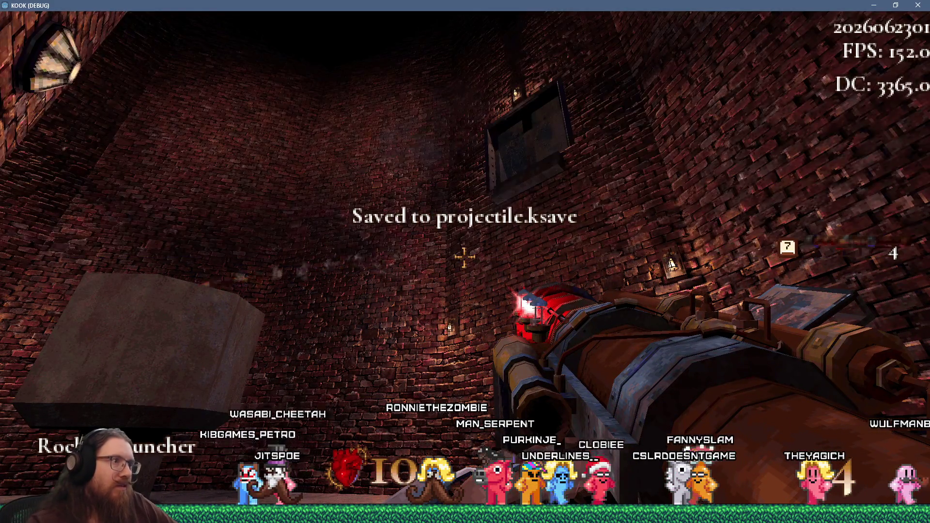
- Enter 'load projectile' in the dev console to reload the saved projectile
{"action": "key", "text": "grave"}
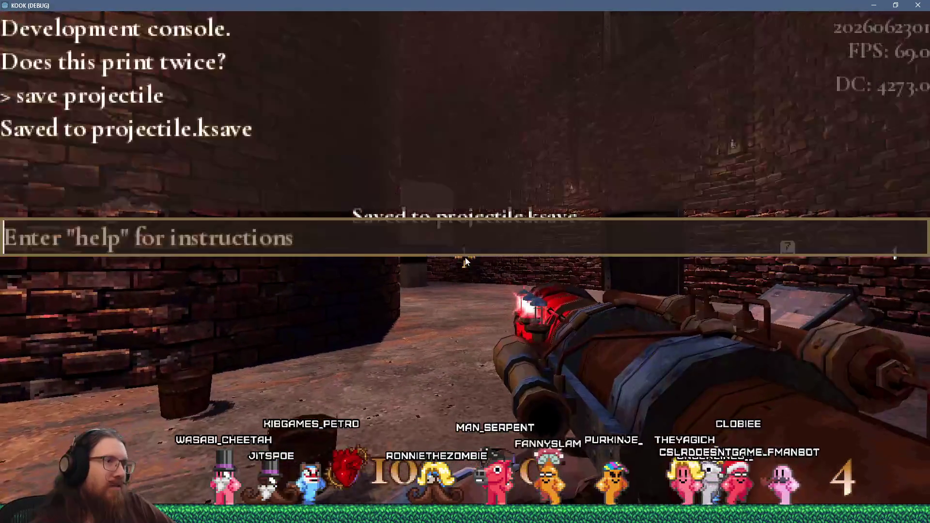
{"action": "type", "text": "loa"}
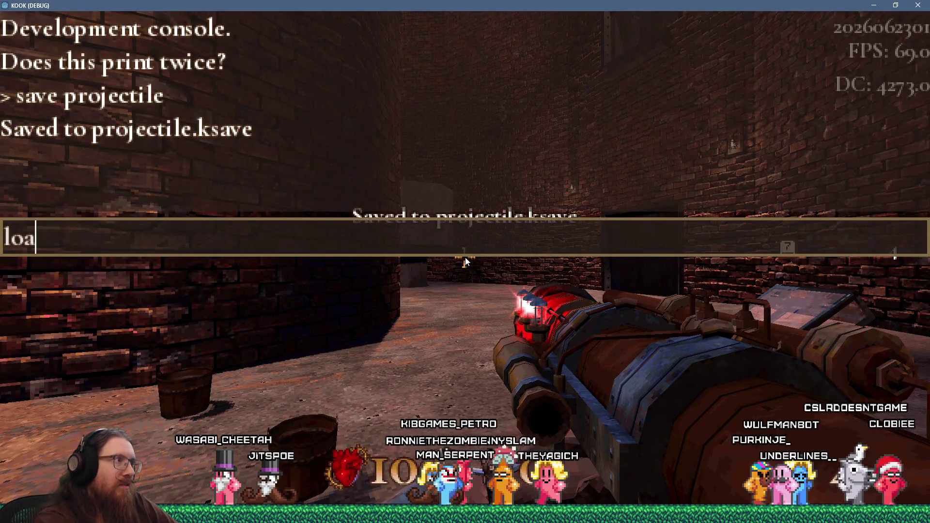
{"action": "type", "text": "d projectile"}
{"action": "key", "text": "Return"}
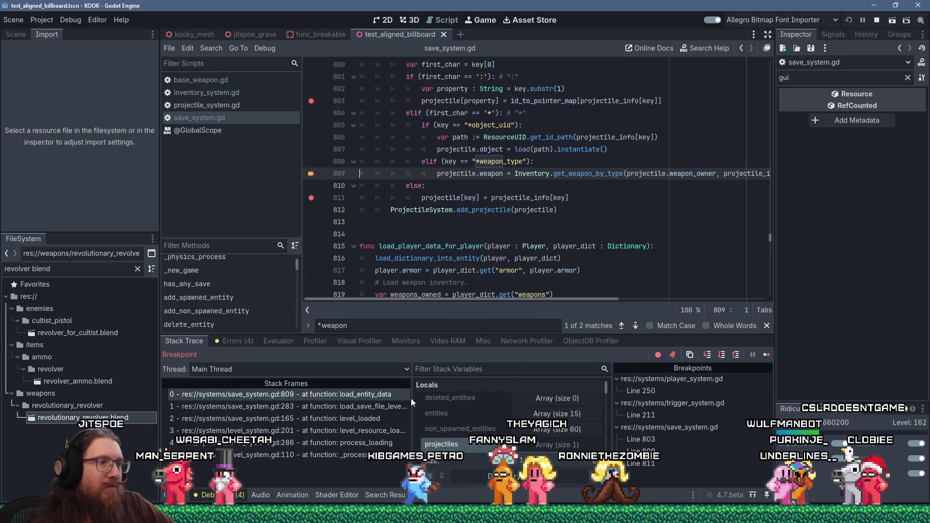
{"action": "left_click_drag", "start_coordinate": [412, 405], "coordinate": [359, 407]}
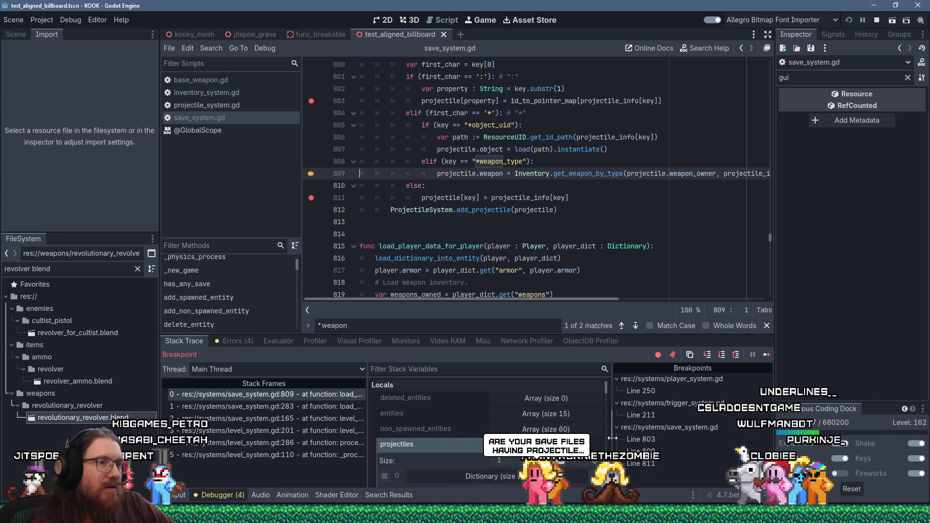
{"action": "left_click_drag", "start_coordinate": [613, 439], "coordinate": [656, 438]}
{"action": "scroll", "coordinate": [528, 419], "scroll_direction": "down", "scroll_amount": 3}
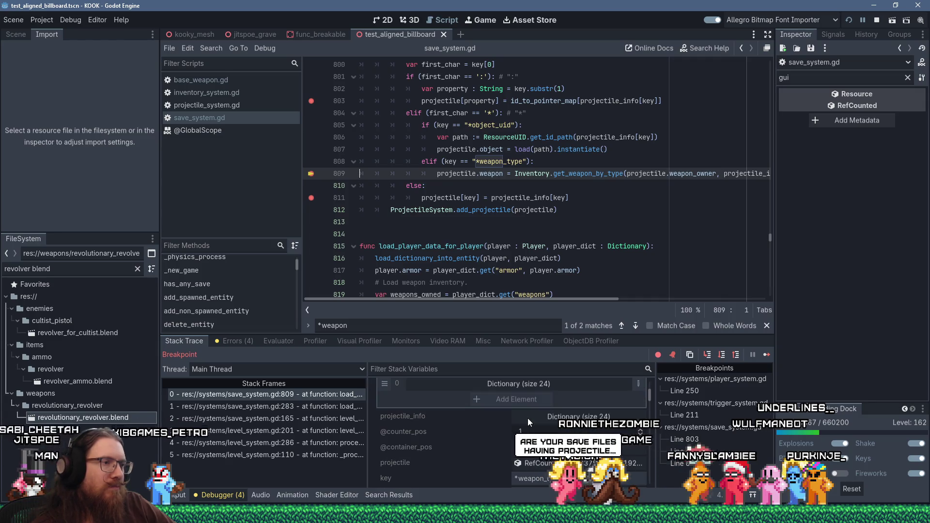
{"action": "scroll", "coordinate": [433, 421], "scroll_direction": "down", "scroll_amount": 1}
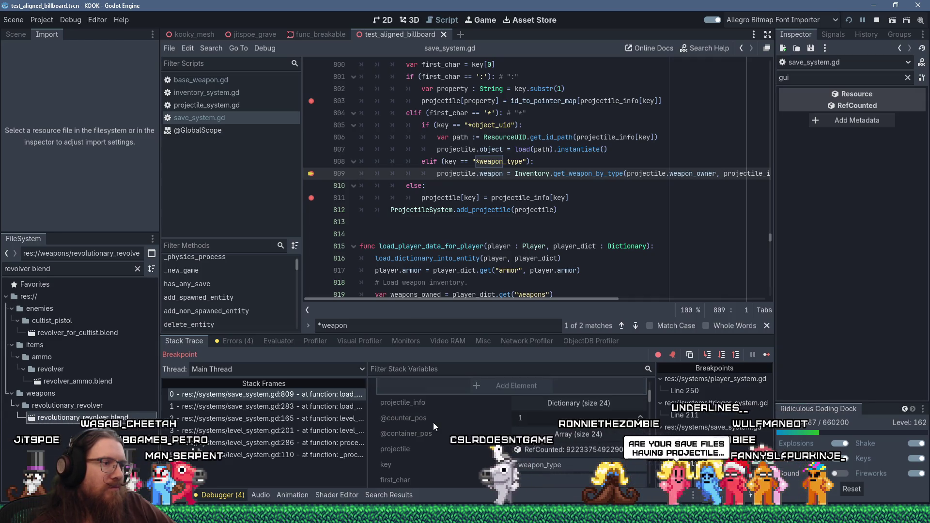
{"action": "left_click", "coordinate": [504, 451]}
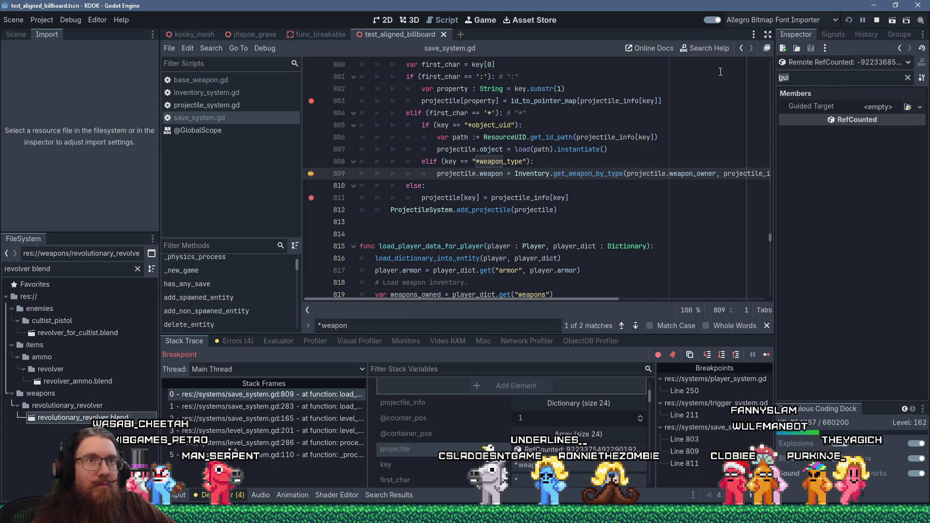
{"action": "key", "text": "BackSpace"}
{"action": "key", "text": "BackSpace"}
{"action": "key", "text": "BackSpace"}
{"action": "type", "text": "owner"}
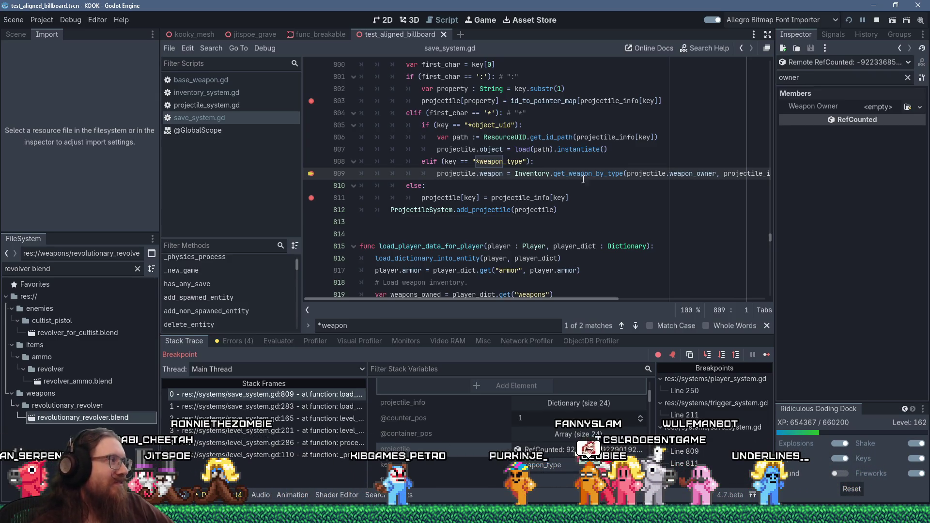
{"action": "scroll", "coordinate": [533, 154], "scroll_direction": "up", "scroll_amount": 3}
{"action": "scroll", "coordinate": [542, 206], "scroll_direction": "down", "scroll_amount": 2}
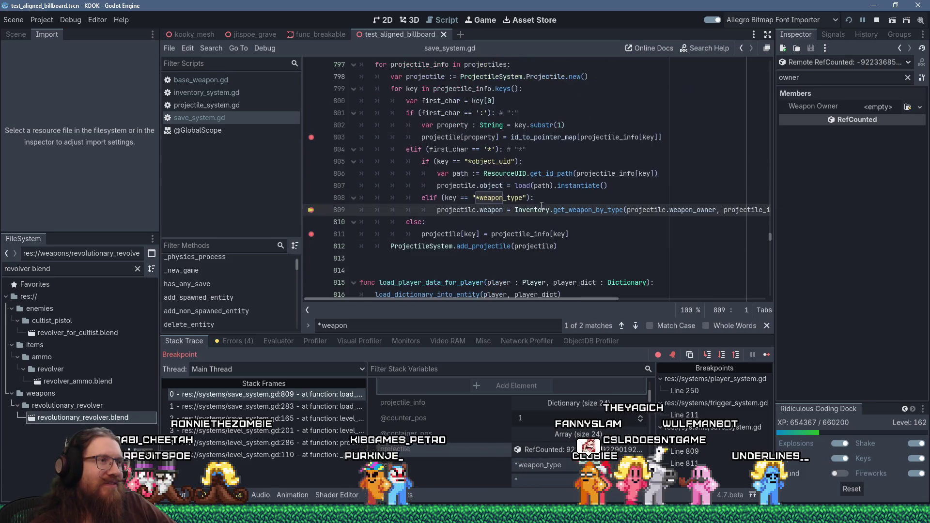
{"action": "left_click", "coordinate": [548, 199]}
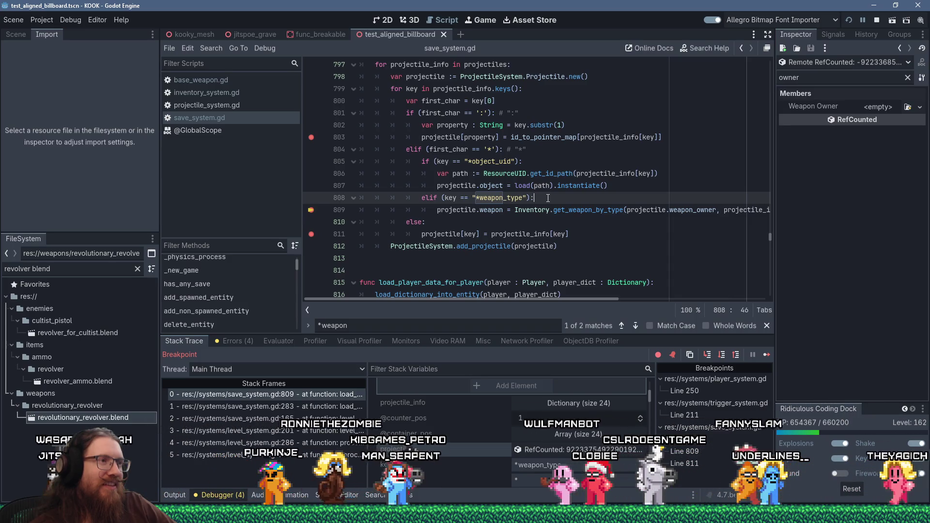
{"action": "scroll", "coordinate": [548, 199], "scroll_direction": "up", "scroll_amount": 1}
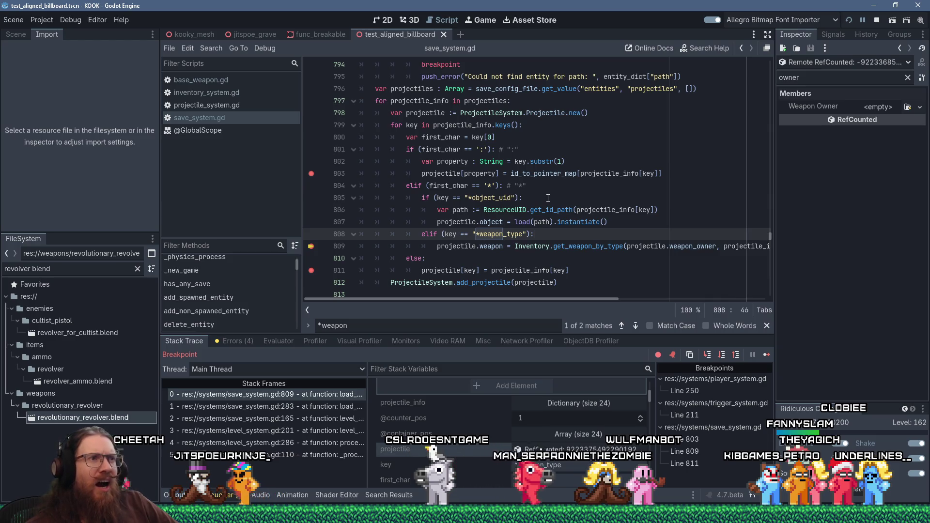
{"action": "mouse_move", "coordinate": [586, 210]}
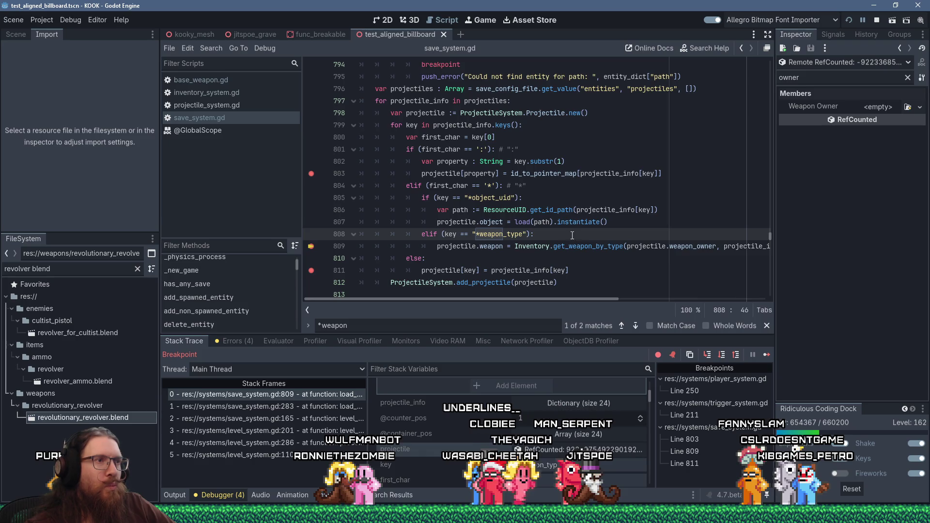
{"action": "scroll", "coordinate": [564, 231], "scroll_direction": "down", "scroll_amount": 1}
{"action": "scroll", "coordinate": [565, 231], "scroll_direction": "up", "scroll_amount": 1}
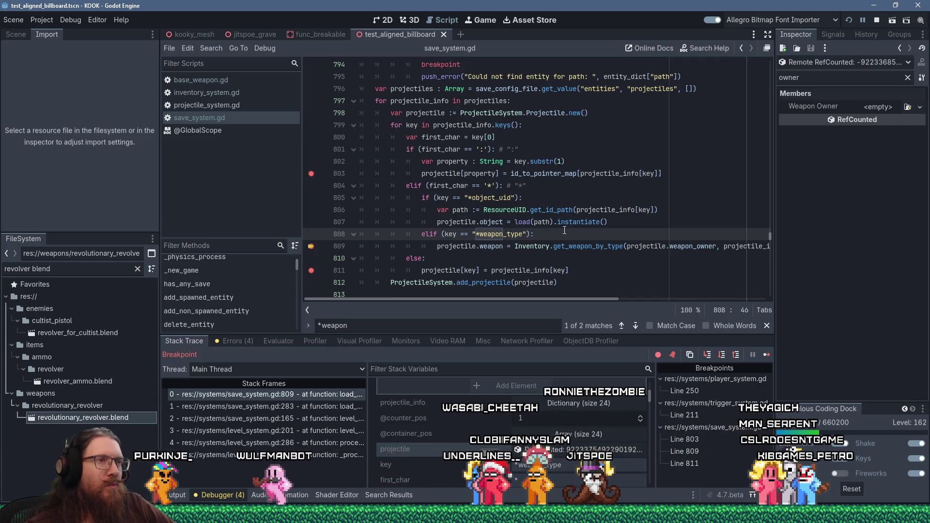
{"action": "left_click_drag", "start_coordinate": [628, 247], "coordinate": [721, 246]}
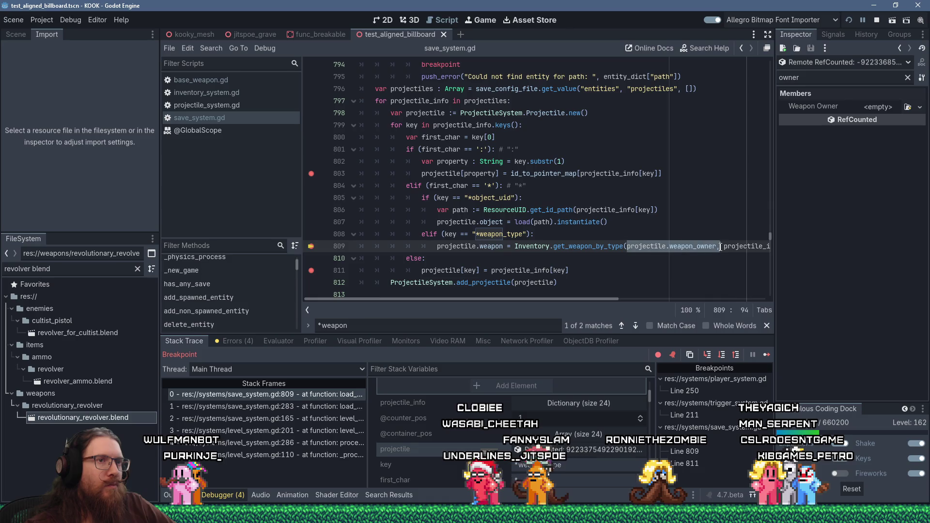
{"action": "right_click", "coordinate": [715, 248]}
{"action": "left_click", "coordinate": [725, 315]}
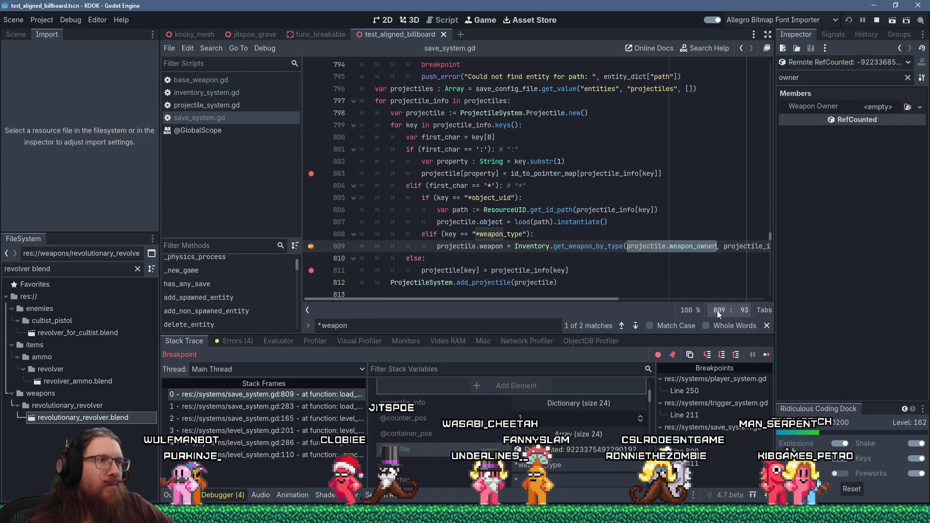
{"action": "left_click", "coordinate": [544, 237]}
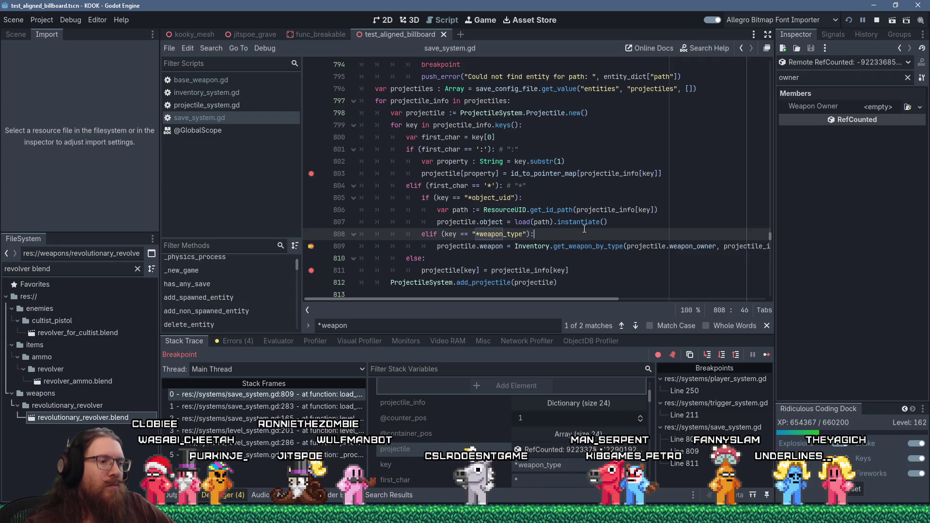
{"action": "key", "text": "Return"}
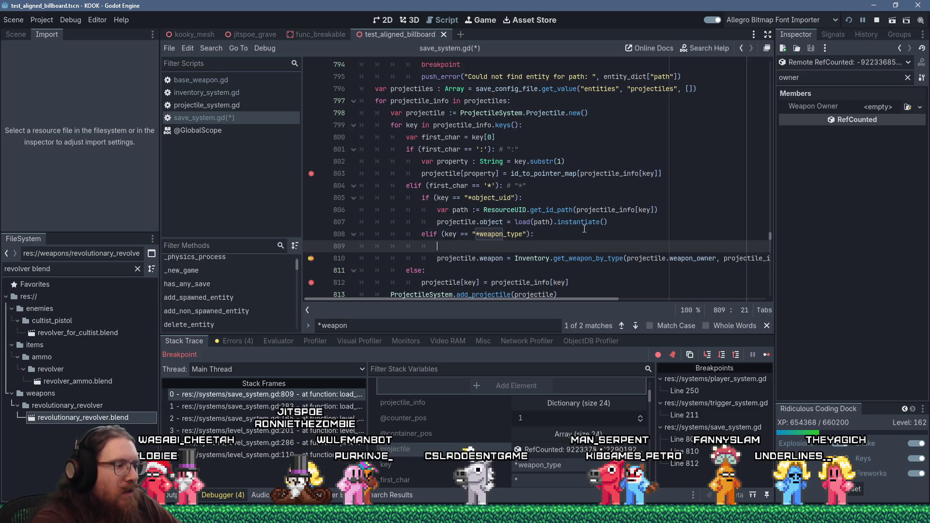
- Begin a '# Due to dicti' comment above the weapon line and look up keys in the help
{"action": "type", "text": "$$"}
{"action": "key", "text": "shift+BackSpace"}
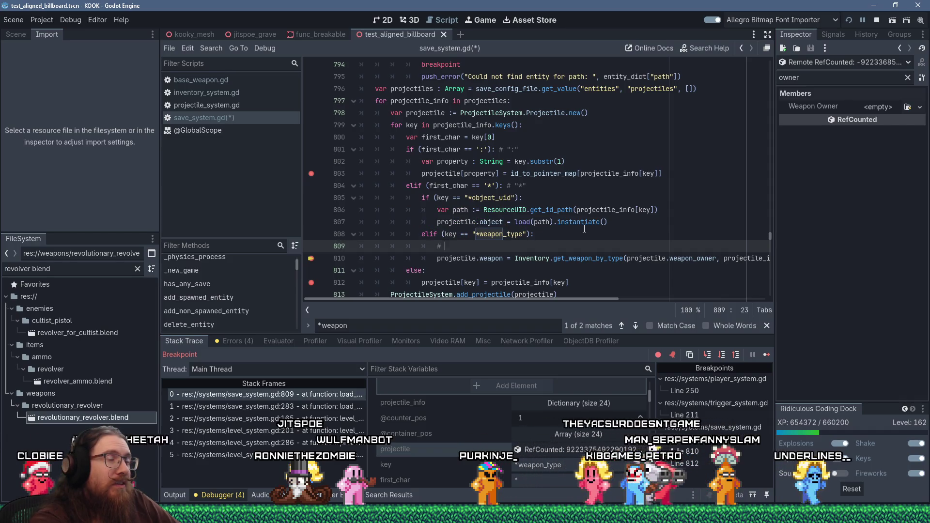
{"action": "type", "text": "Due to dicti"}
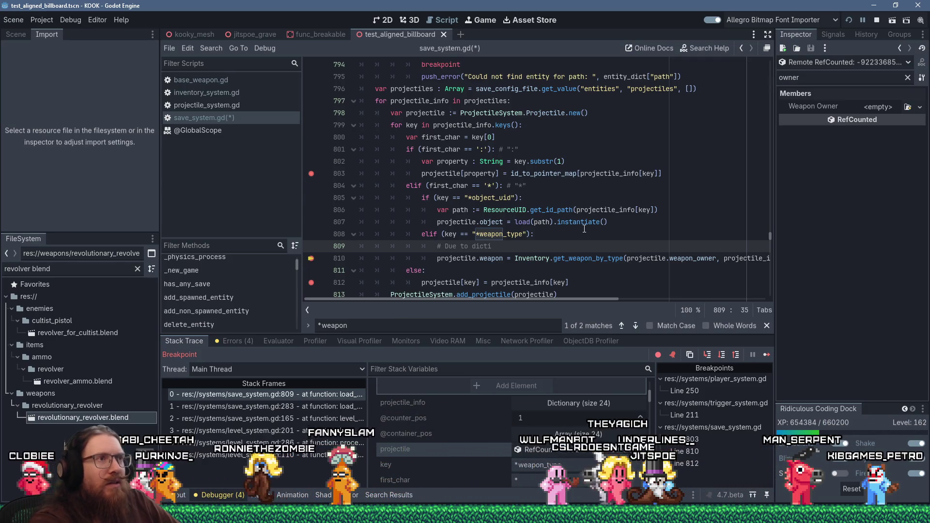
{"action": "left_click", "coordinate": [501, 125]}
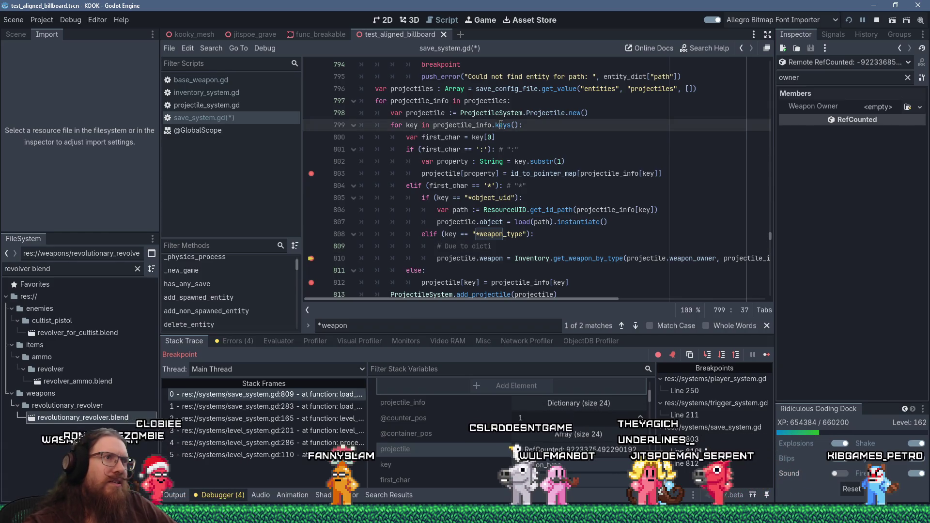
{"action": "left_click", "coordinate": [691, 54]}
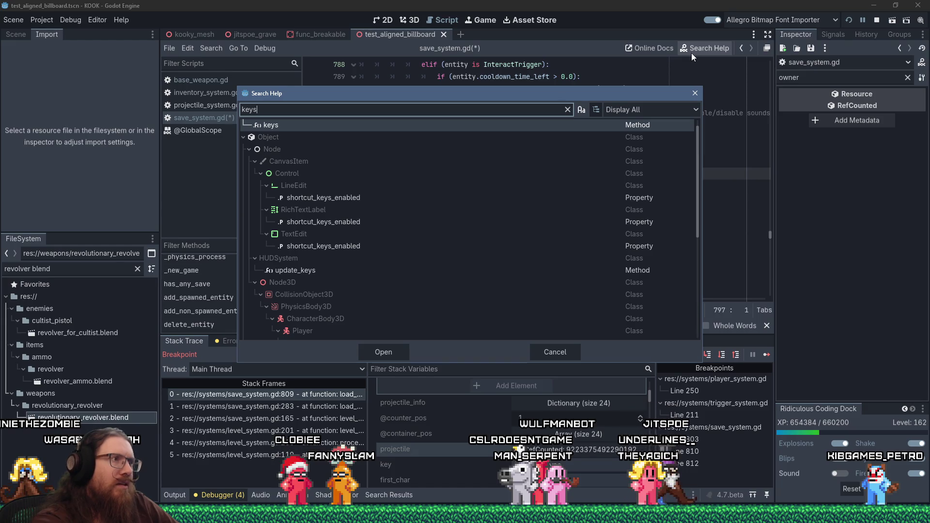
- Search the help for 'key' and open the Dictionary keys method reference
{"action": "type", "text": "_o"}
{"action": "key", "text": "BackSpace"}
{"action": "key", "text": "BackSpace"}
{"action": "key", "text": "BackSpace"}
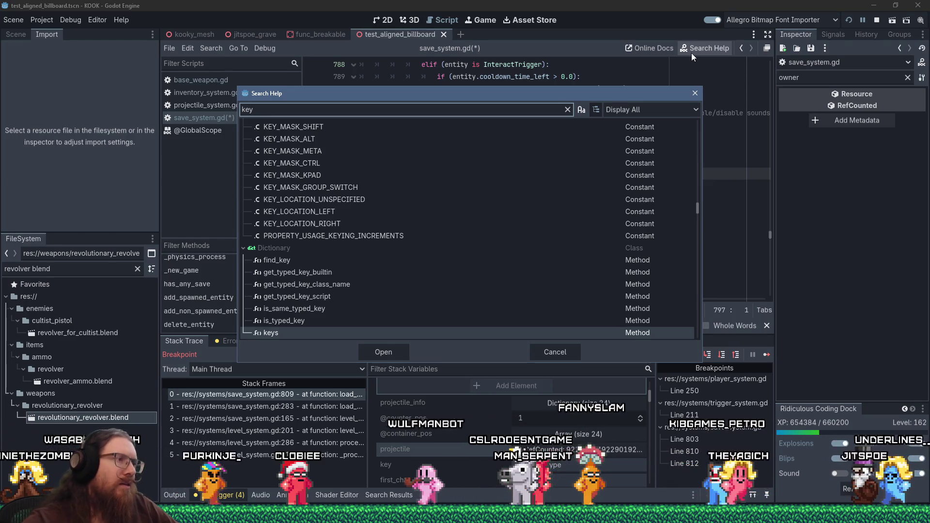
{"action": "double_click", "coordinate": [273, 335]}
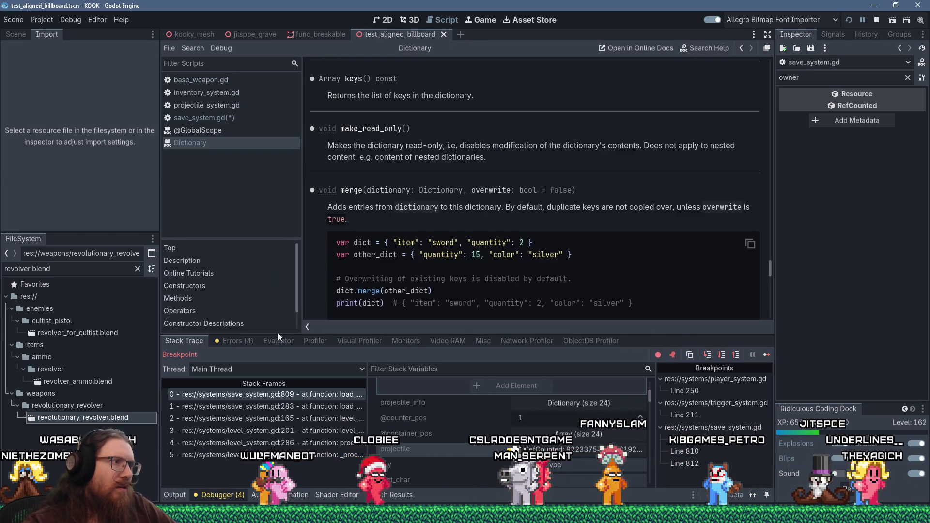
- Scroll through the Dictionary reference's constructors and methods
{"action": "scroll", "coordinate": [495, 220], "scroll_direction": "down", "scroll_amount": 4}
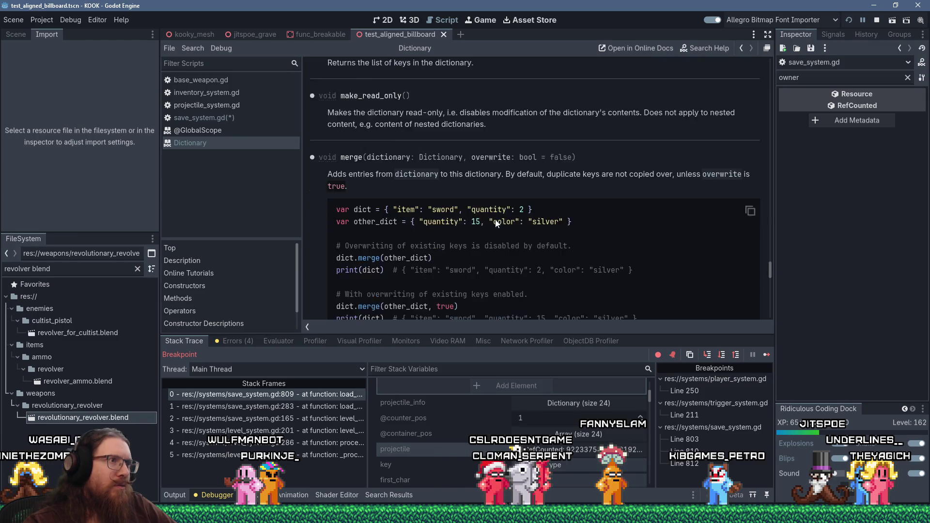
{"action": "scroll", "coordinate": [495, 220], "scroll_direction": "up", "scroll_amount": 6}
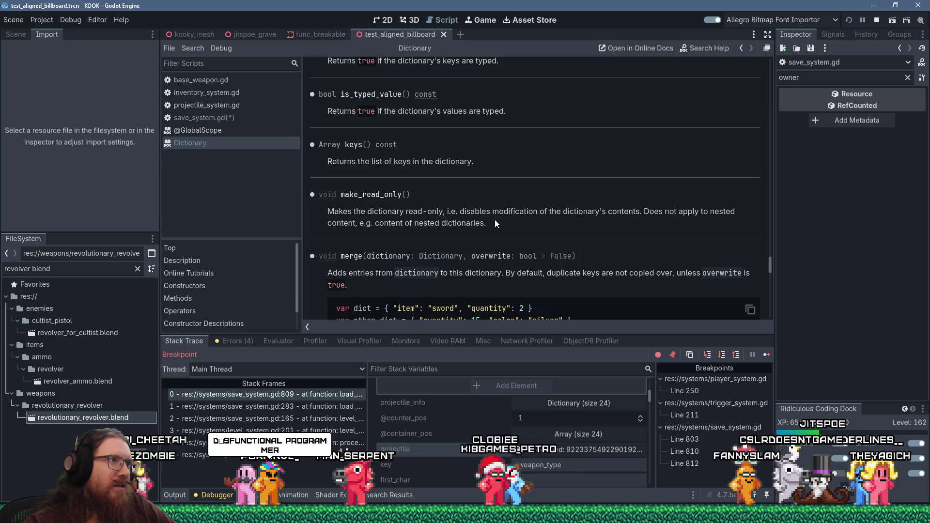
{"action": "scroll", "coordinate": [495, 219], "scroll_direction": "up", "scroll_amount": 6}
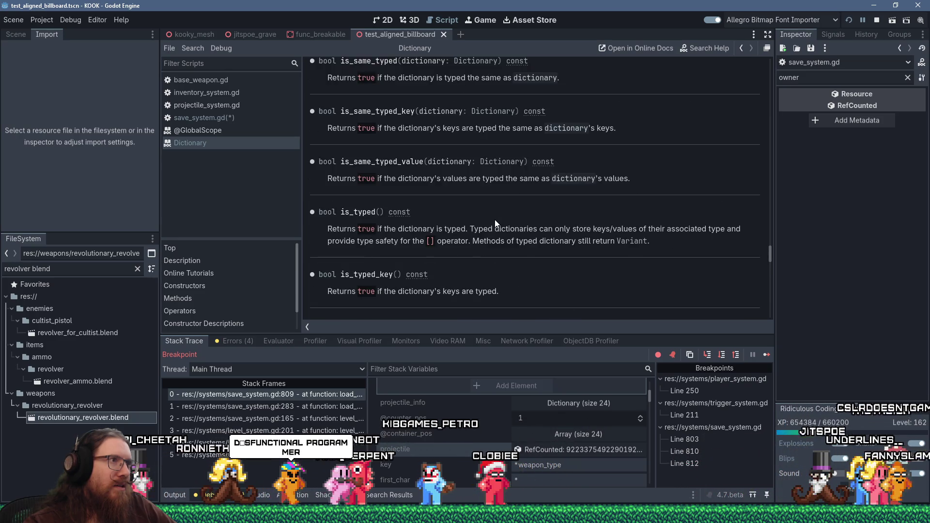
{"action": "scroll", "coordinate": [495, 219], "scroll_direction": "up", "scroll_amount": 8}
{"action": "scroll", "coordinate": [495, 223], "scroll_direction": "up", "scroll_amount": 3}
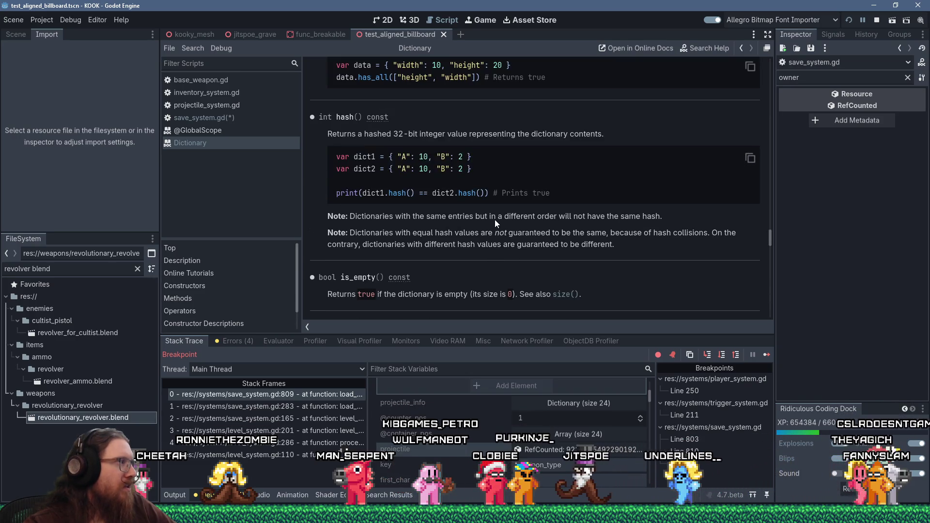
{"action": "scroll", "coordinate": [495, 222], "scroll_direction": "down", "scroll_amount": 4}
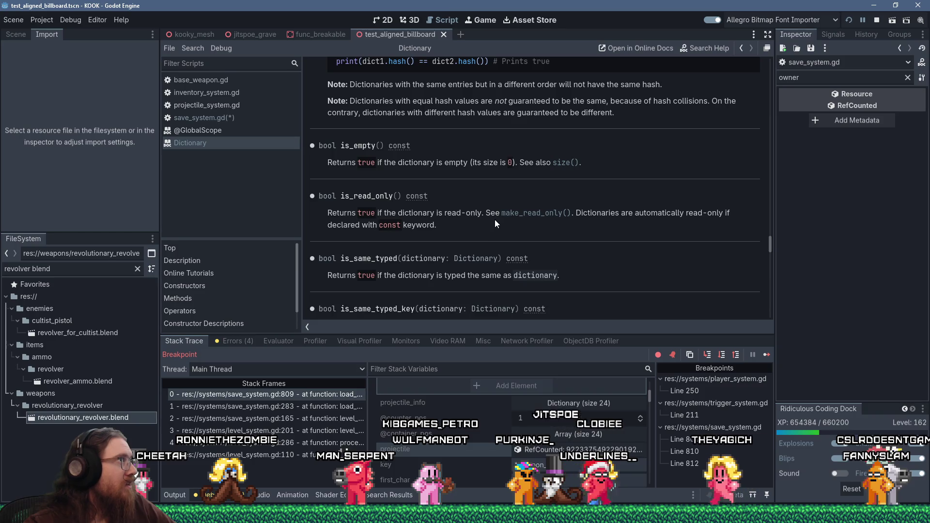
{"action": "scroll", "coordinate": [496, 219], "scroll_direction": "down", "scroll_amount": 12}
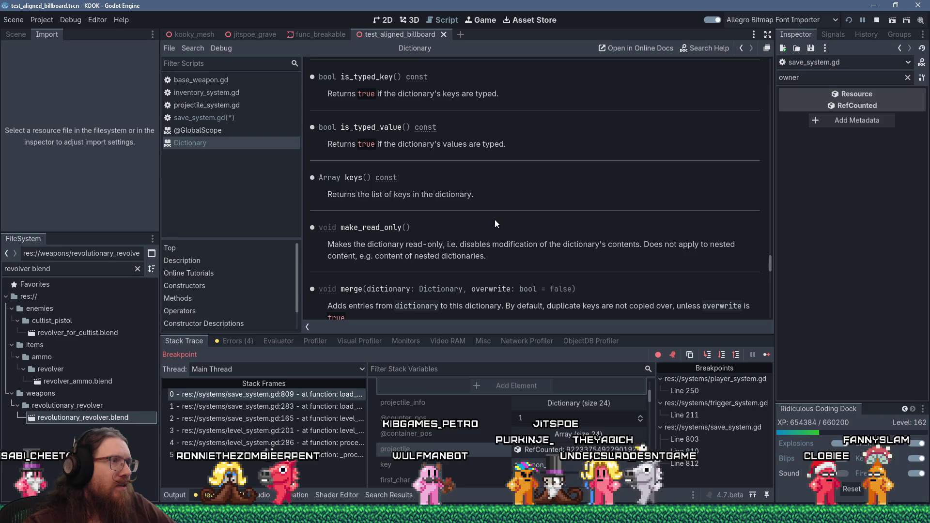
{"action": "scroll", "coordinate": [495, 219], "scroll_direction": "down", "scroll_amount": 1}
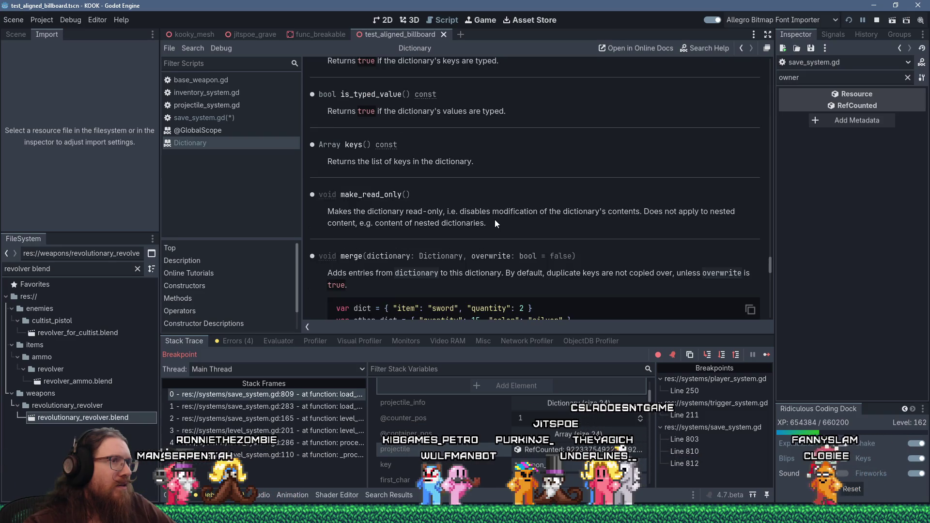
{"action": "mouse_move", "coordinate": [764, 262]}
{"action": "left_mouse_down"}
{"action": "mouse_move", "coordinate": [769, 188]}
{"action": "mouse_move", "coordinate": [757, 71]}
{"action": "left_mouse_up"}
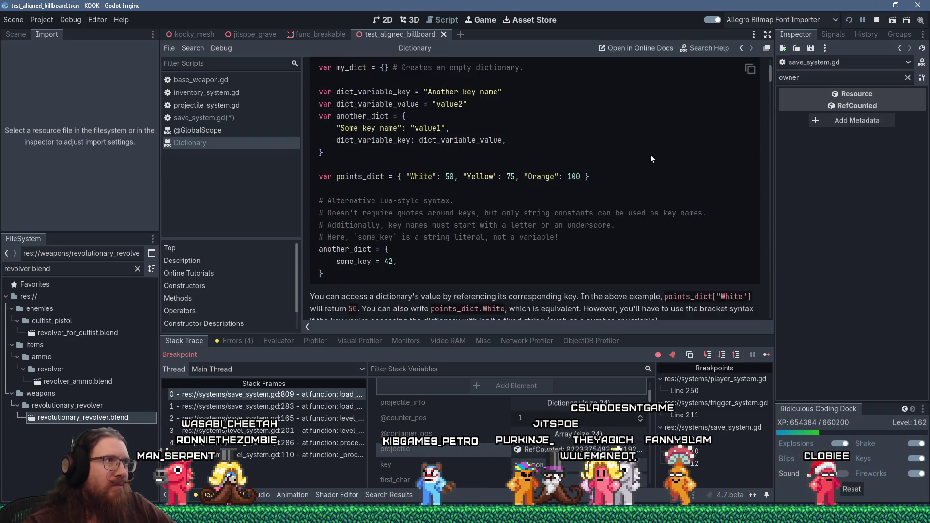
{"action": "scroll", "coordinate": [650, 155], "scroll_direction": "up", "scroll_amount": 4}
{"action": "scroll", "coordinate": [650, 163], "scroll_direction": "down", "scroll_amount": 10}
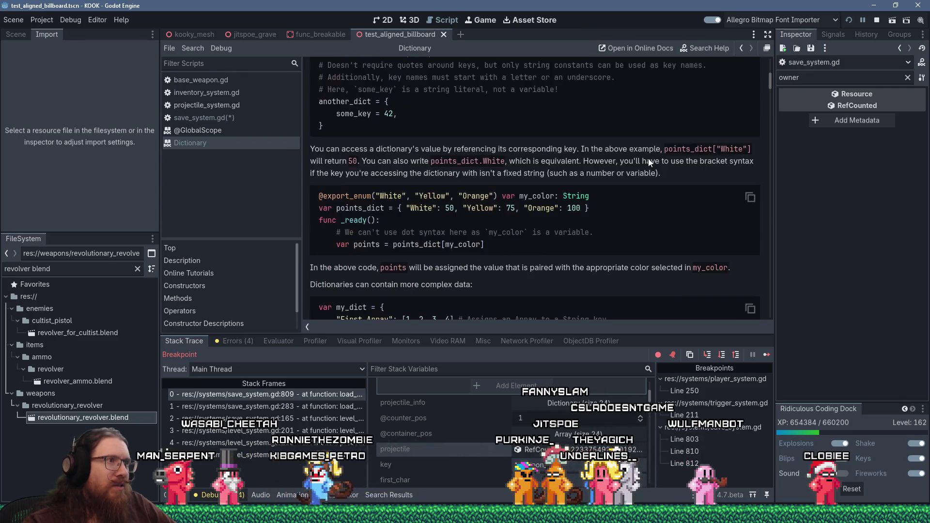
{"action": "scroll", "coordinate": [649, 163], "scroll_direction": "down", "scroll_amount": 10}
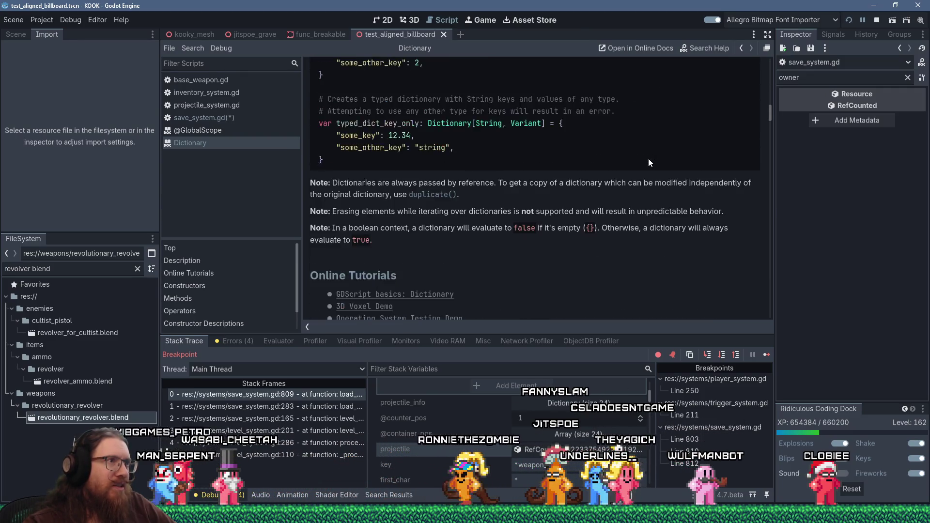
{"action": "scroll", "coordinate": [649, 162], "scroll_direction": "down", "scroll_amount": 6}
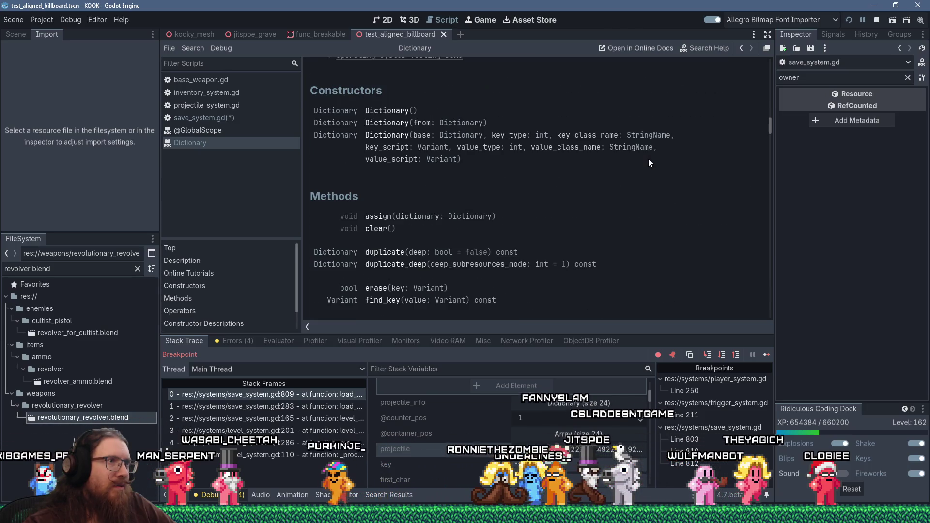
{"action": "scroll", "coordinate": [649, 158], "scroll_direction": "down", "scroll_amount": 2}
{"action": "scroll", "coordinate": [648, 158], "scroll_direction": "down", "scroll_amount": 4}
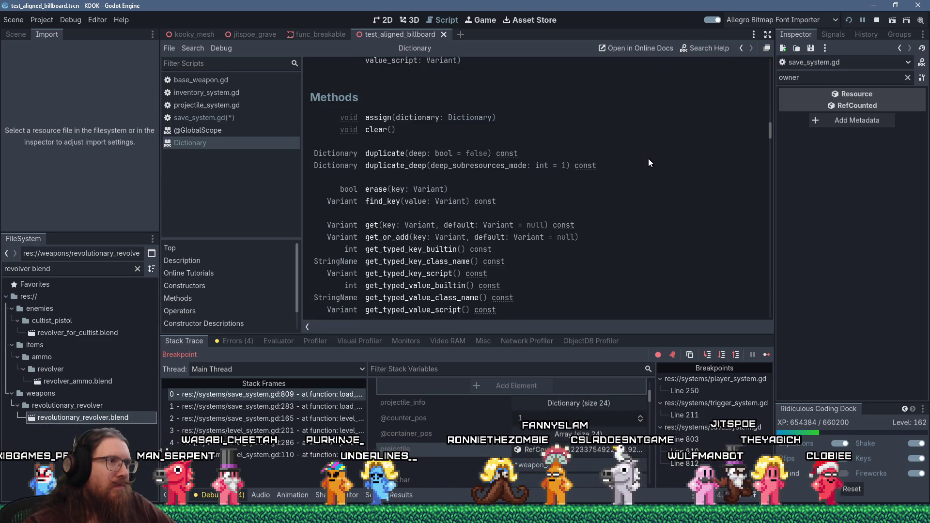
{"action": "scroll", "coordinate": [648, 159], "scroll_direction": "down", "scroll_amount": 2}
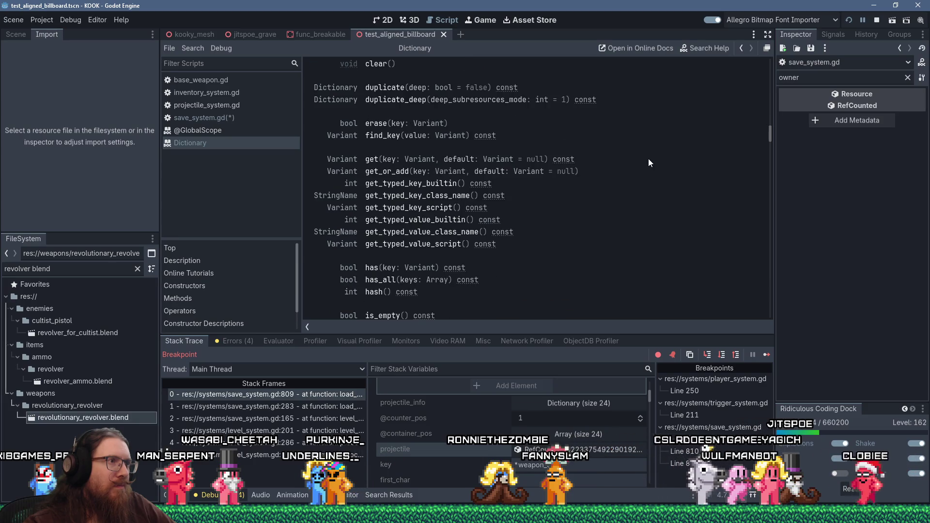
{"action": "scroll", "coordinate": [648, 159], "scroll_direction": "down", "scroll_amount": 1}
{"action": "scroll", "coordinate": [649, 159], "scroll_direction": "up", "scroll_amount": 8}
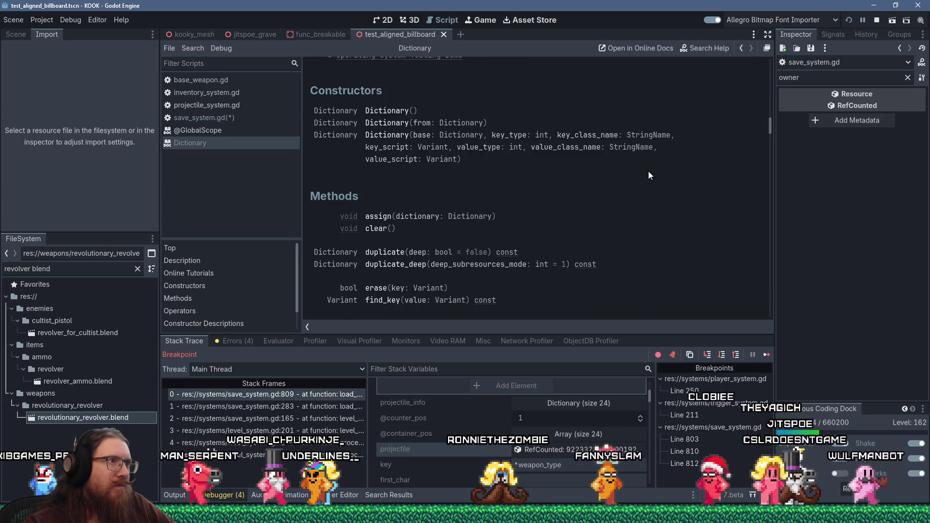
- Step through the 'array' matches on the Dictionary page, then search for 'sort'
{"action": "key", "text": "ctrl+f"}
{"action": "type", "text": "array"}
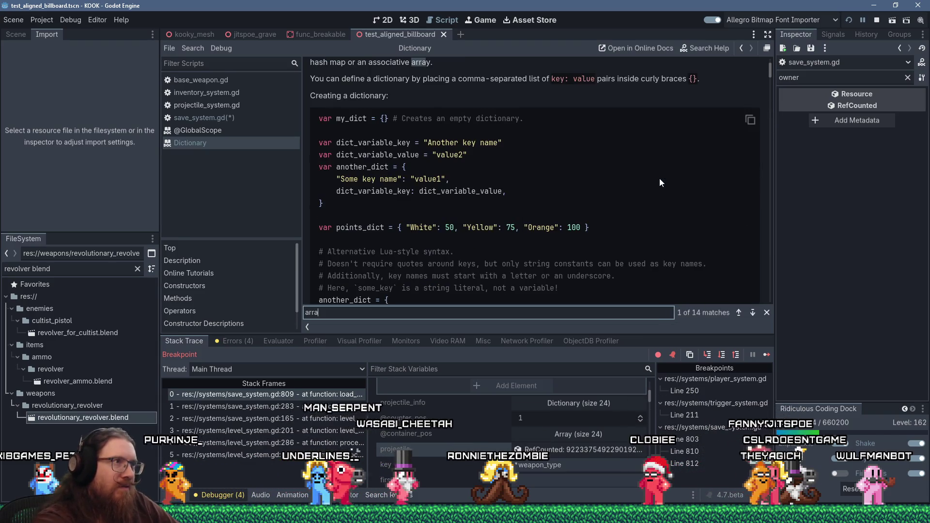
{"action": "key", "text": "Return"}
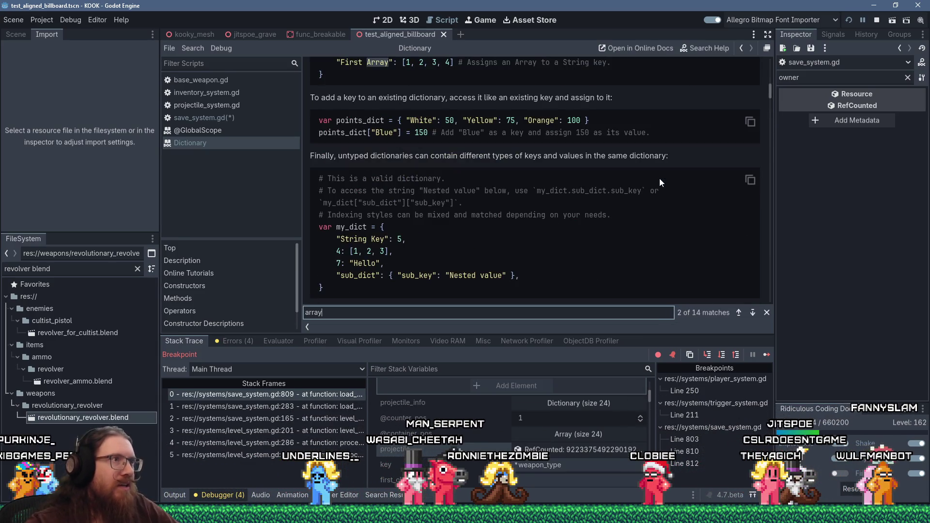
{"action": "scroll", "coordinate": [659, 183], "scroll_direction": "up", "scroll_amount": 3}
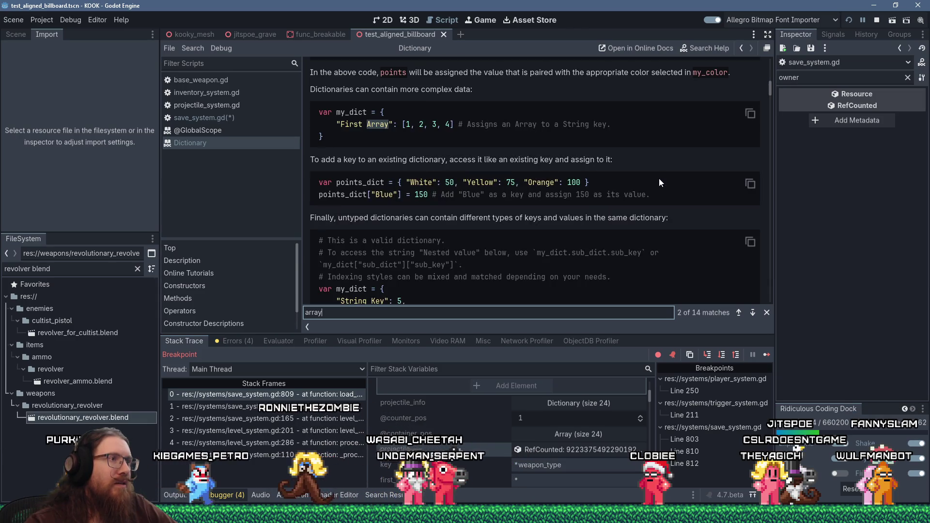
{"action": "scroll", "coordinate": [659, 180], "scroll_direction": "down", "scroll_amount": 2}
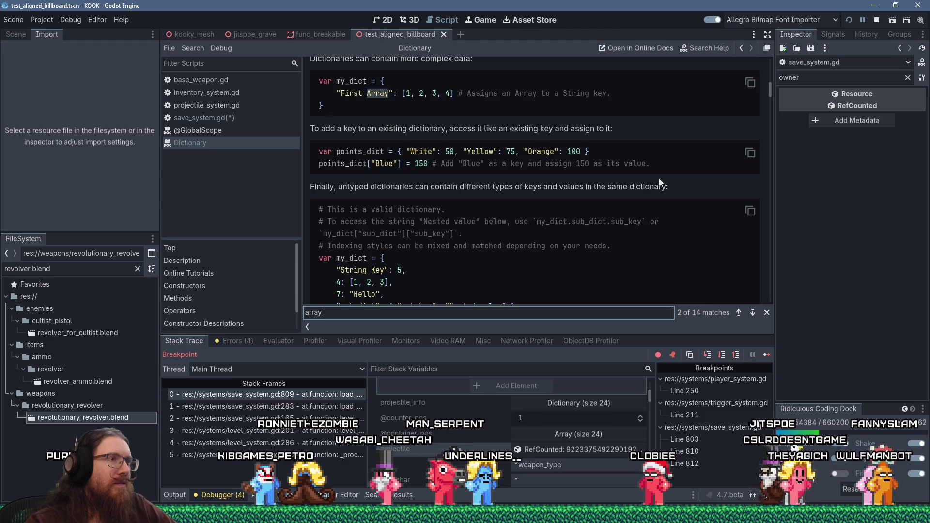
{"action": "key", "text": "Return"}
{"action": "key", "text": "Return"}
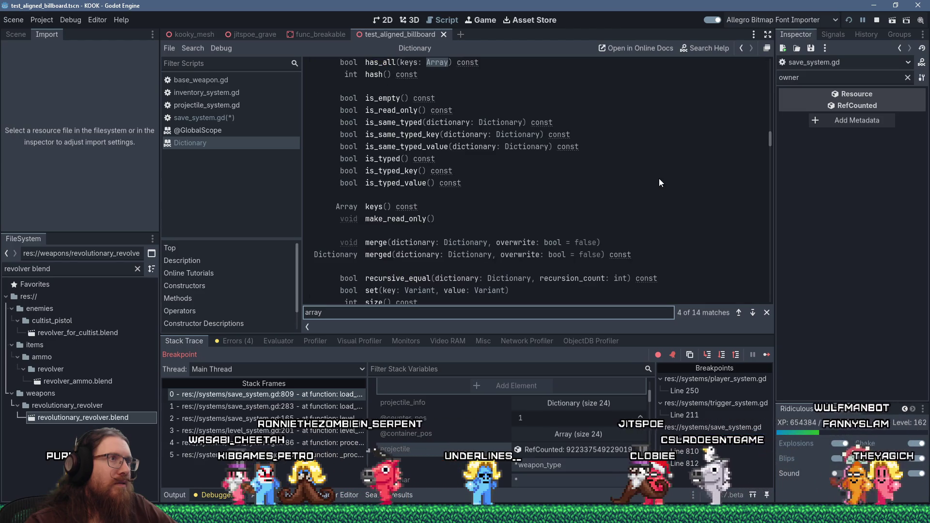
{"action": "key", "text": "Return"}
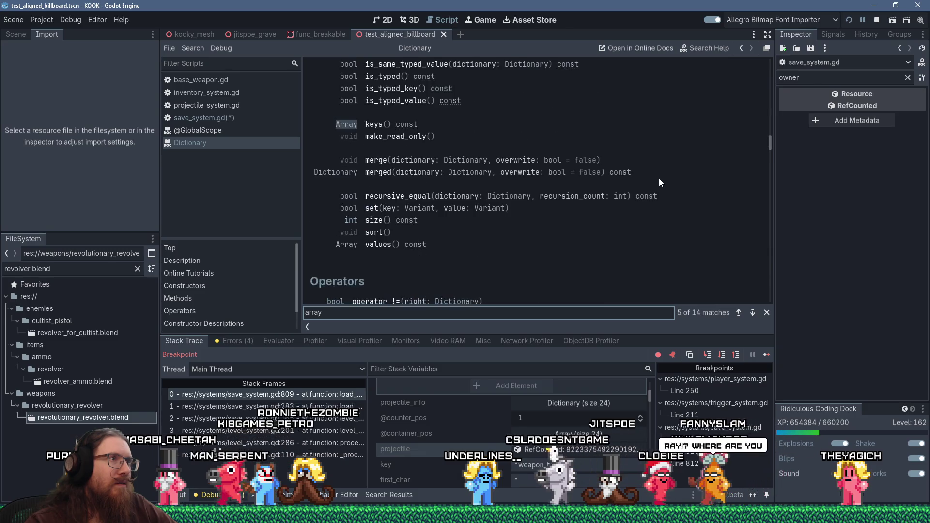
{"action": "key", "text": "Return"}
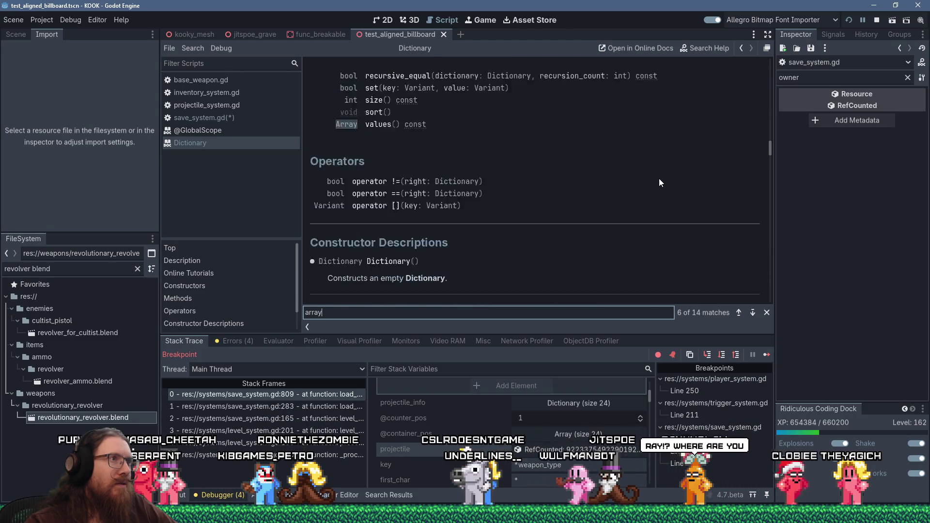
{"action": "scroll", "coordinate": [659, 183], "scroll_direction": "up", "scroll_amount": 3}
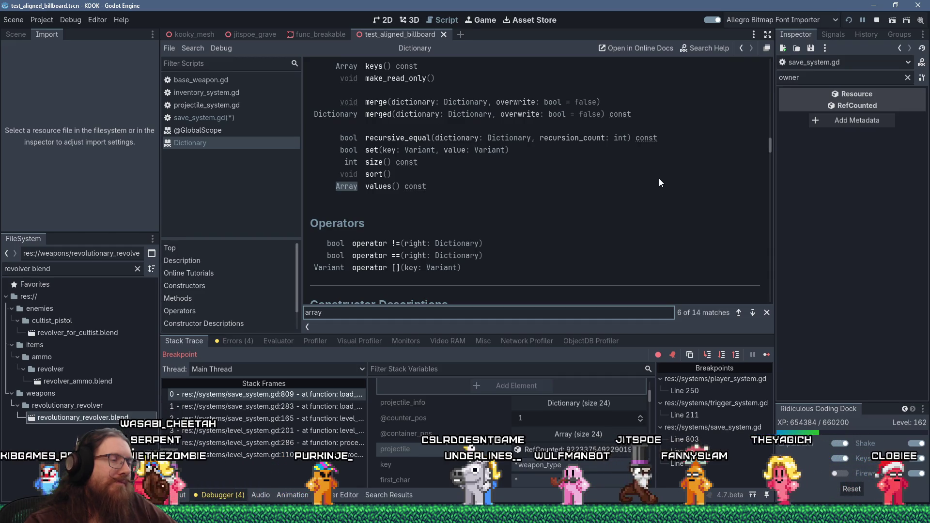
{"action": "key", "text": "Return"}
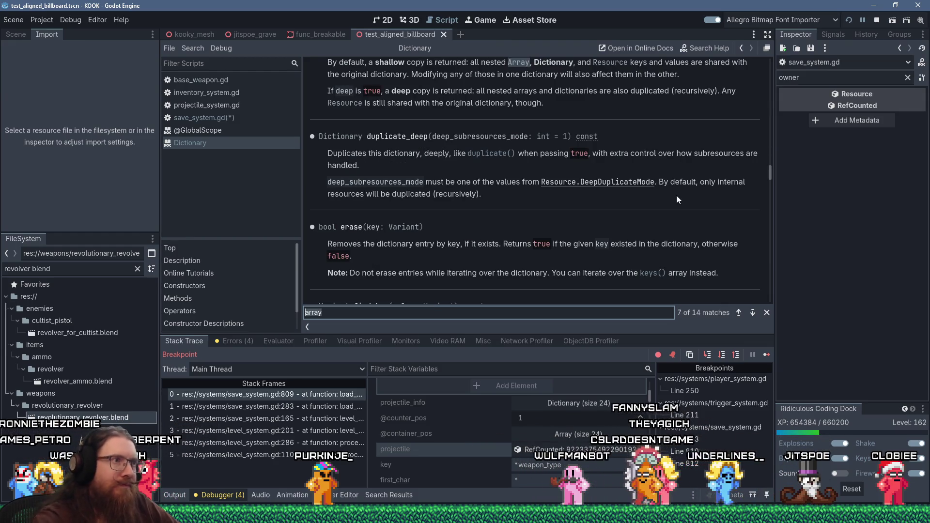
{"action": "type", "text": "sort"}
{"action": "scroll", "coordinate": [677, 199], "scroll_direction": "up", "scroll_amount": 3}
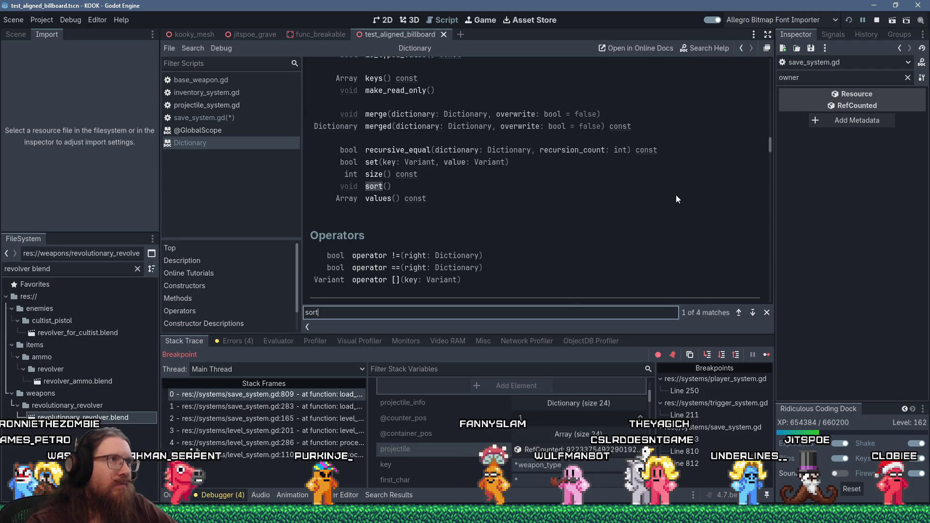
- Read the sort() description, then search the Dictionary page for 'order' to find the insertion-order note
{"action": "left_click", "coordinate": [378, 187]}
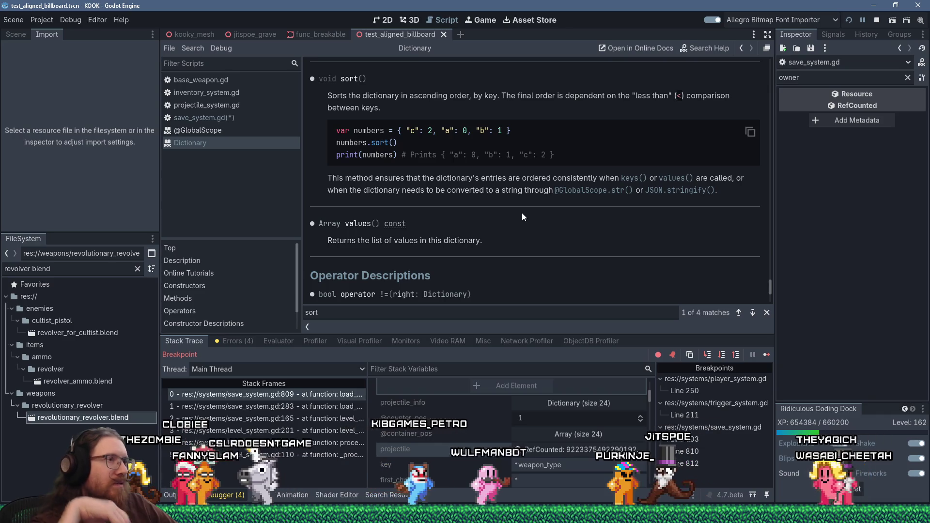
{"action": "key", "text": "ctrl+f"}
{"action": "key", "text": "BackSpace"}
{"action": "key", "text": "BackSpace"}
{"action": "key", "text": "BackSpace"}
{"action": "type", "text": "order"}
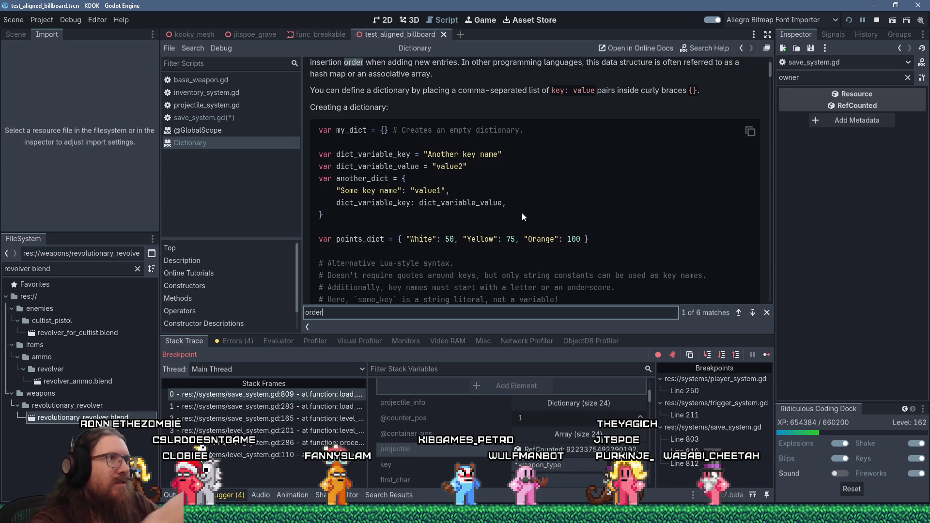
{"action": "scroll", "coordinate": [522, 213], "scroll_direction": "up", "scroll_amount": 3}
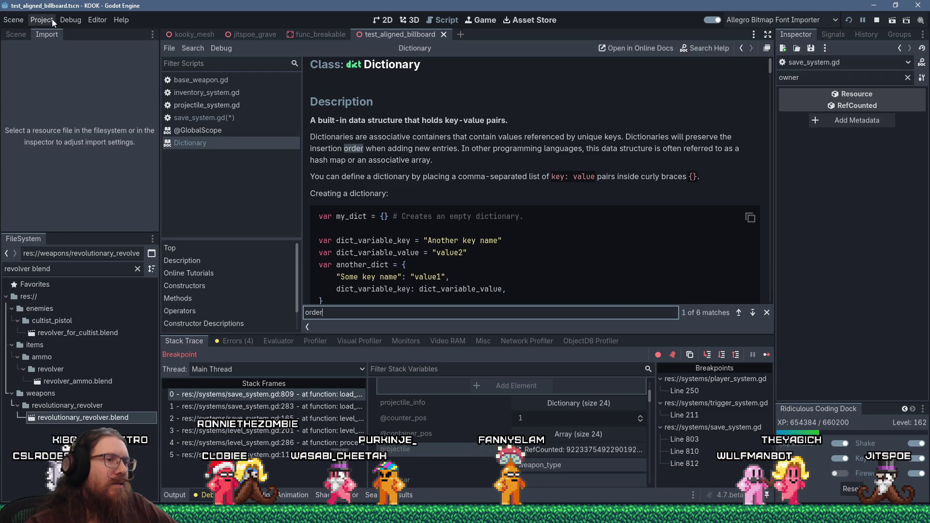
{"action": "key", "text": "alt+Tab"}
{"action": "key", "text": "Tab"}
{"action": "key", "text": "Tab"}
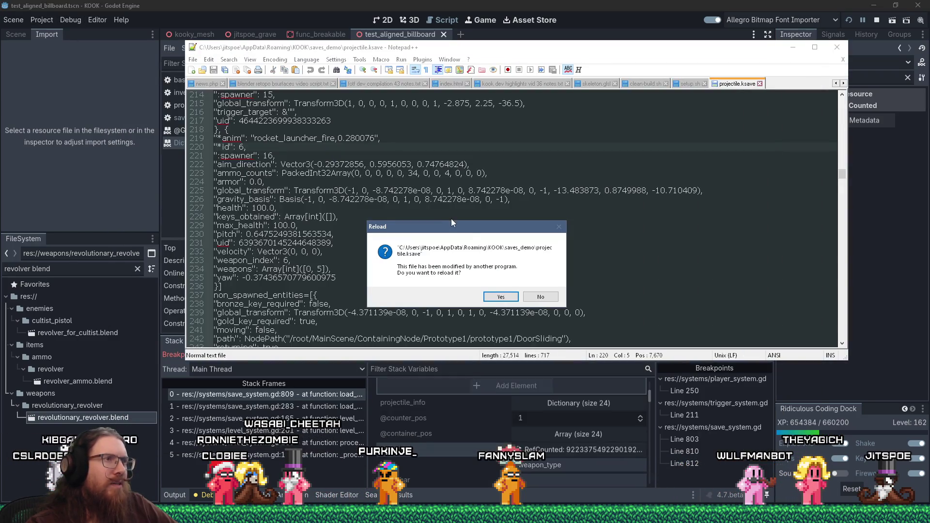
- Reload projectile.ksave and locate "weapon_type": 5 on line 694 of the saved projectile
{"action": "left_click", "coordinate": [501, 297]}
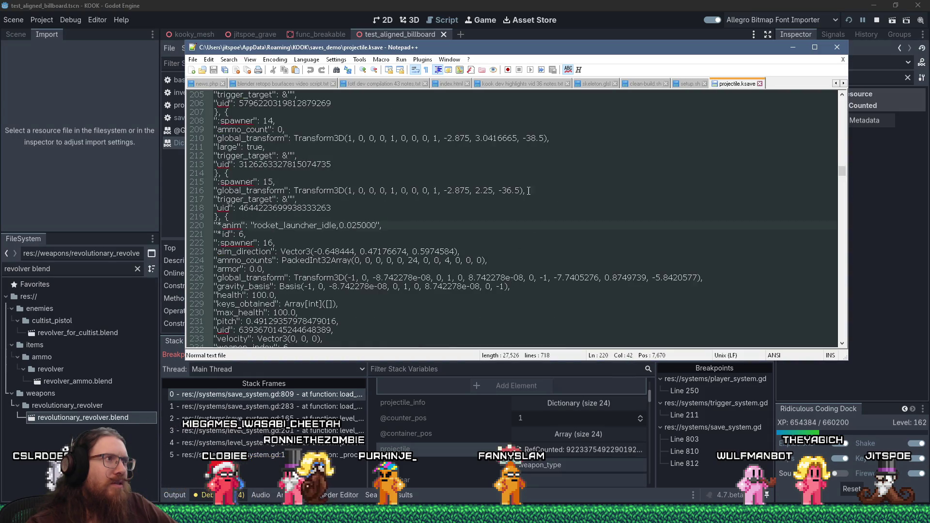
{"action": "key", "text": "ctrl+f"}
{"action": "type", "text": "weapon_ty"}
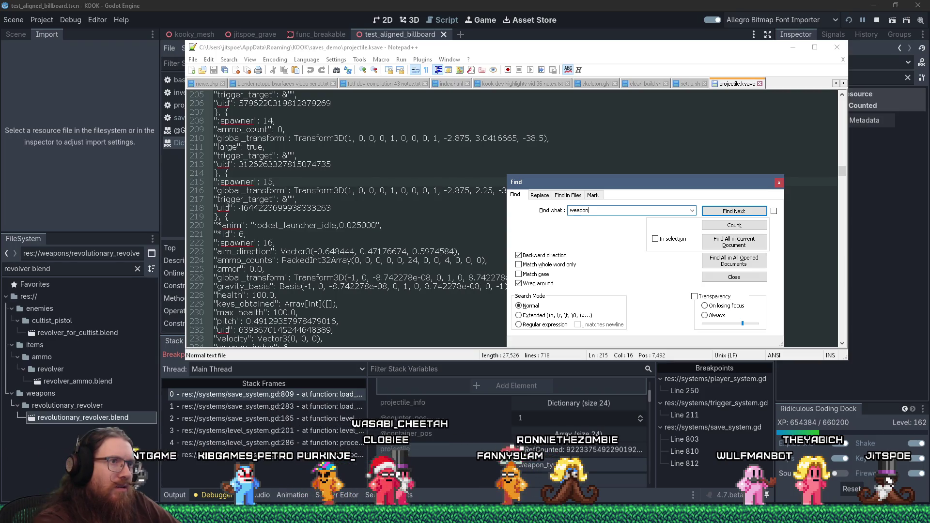
{"action": "type", "text": "pe"}
{"action": "key", "text": "Return"}
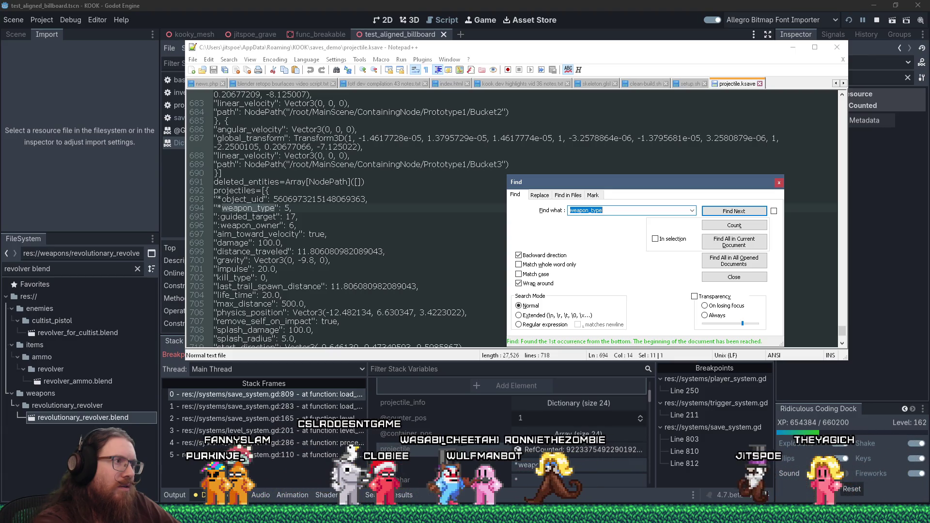
{"action": "key", "text": "Escape"}
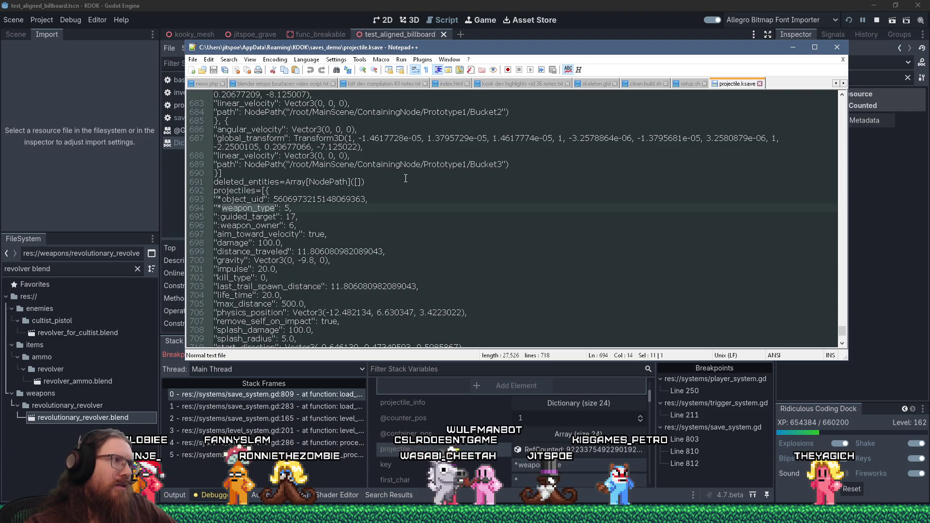
- Inspect the saved projectile entry: weapon_type 5, guided_target 17, weapon_owner 6
{"action": "scroll", "coordinate": [419, 208], "scroll_direction": "down", "scroll_amount": 3}
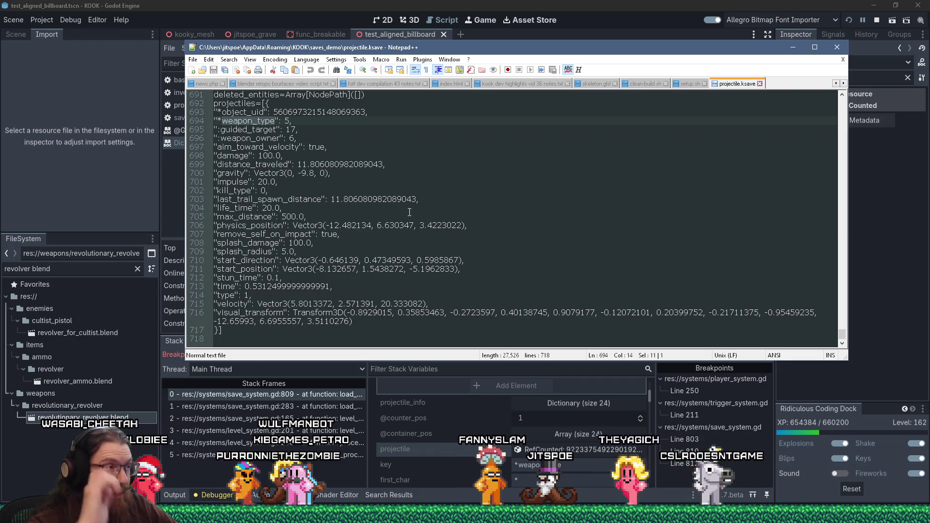
{"action": "left_click_drag", "start_coordinate": [216, 112], "coordinate": [221, 139]}
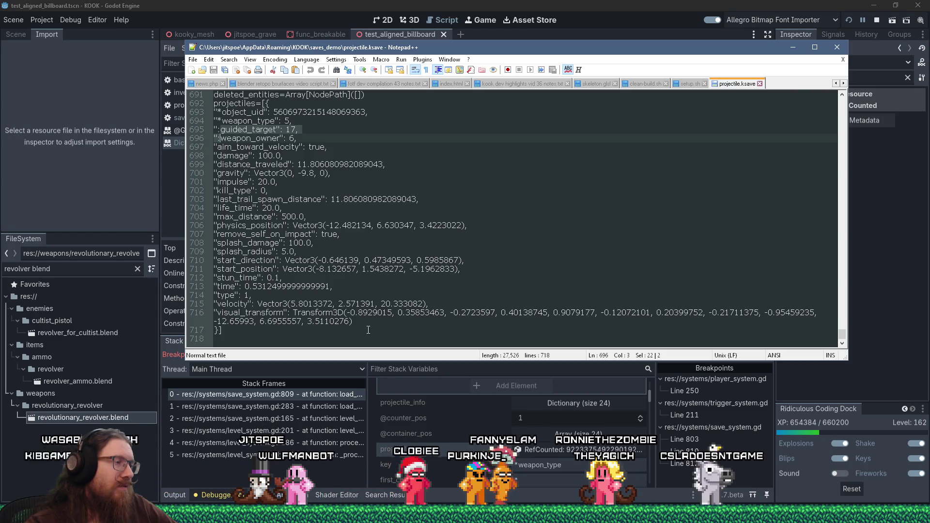
{"action": "scroll", "coordinate": [401, 282], "scroll_direction": "up", "scroll_amount": 2}
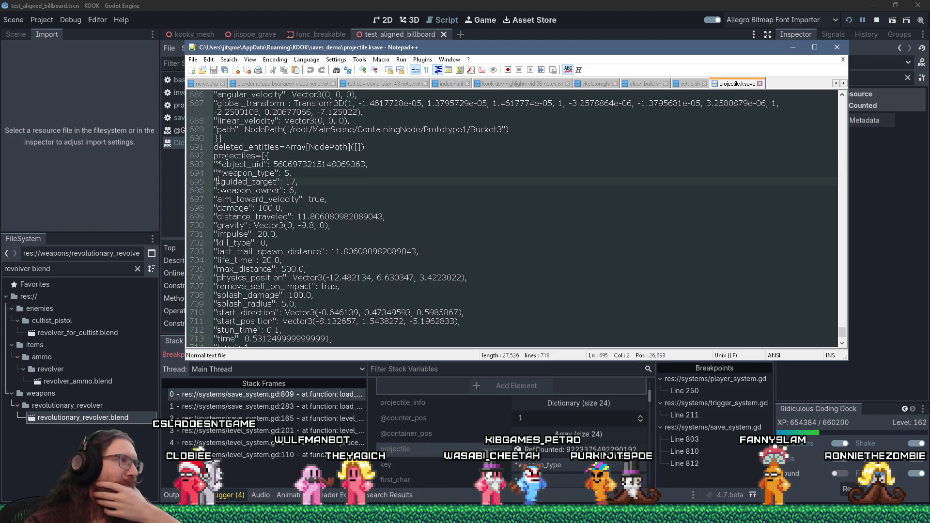
{"action": "left_click_drag", "start_coordinate": [218, 182], "coordinate": [222, 182]}
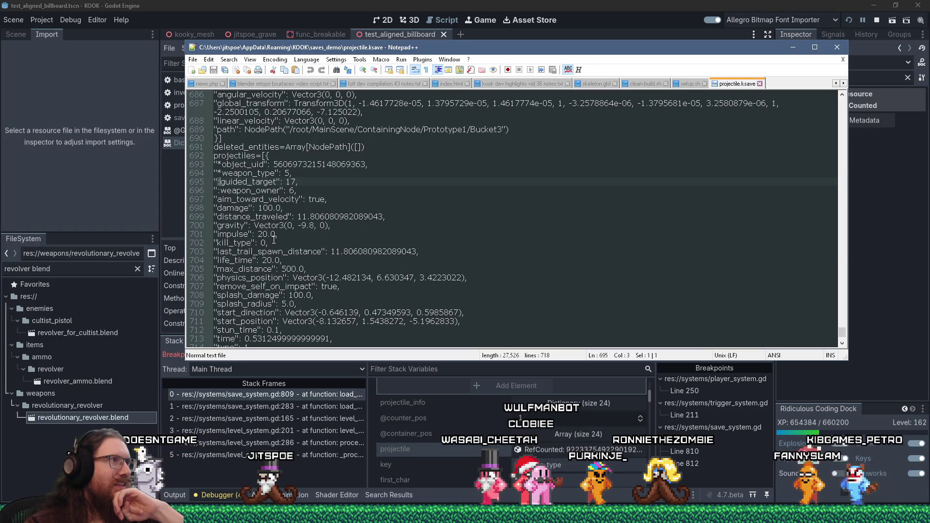
{"action": "scroll", "coordinate": [274, 239], "scroll_direction": "up", "scroll_amount": 2}
{"action": "scroll", "coordinate": [274, 238], "scroll_direction": "up", "scroll_amount": 1}
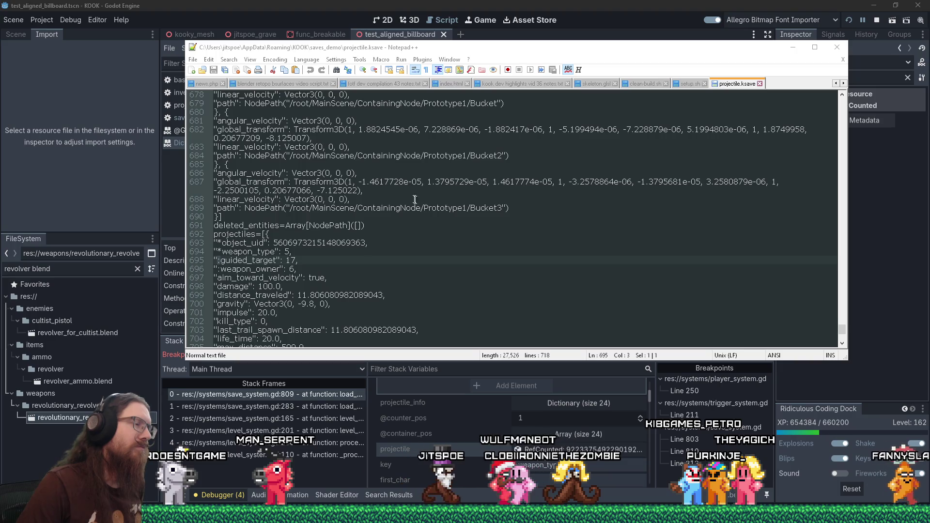
{"action": "left_click", "coordinate": [220, 243]}
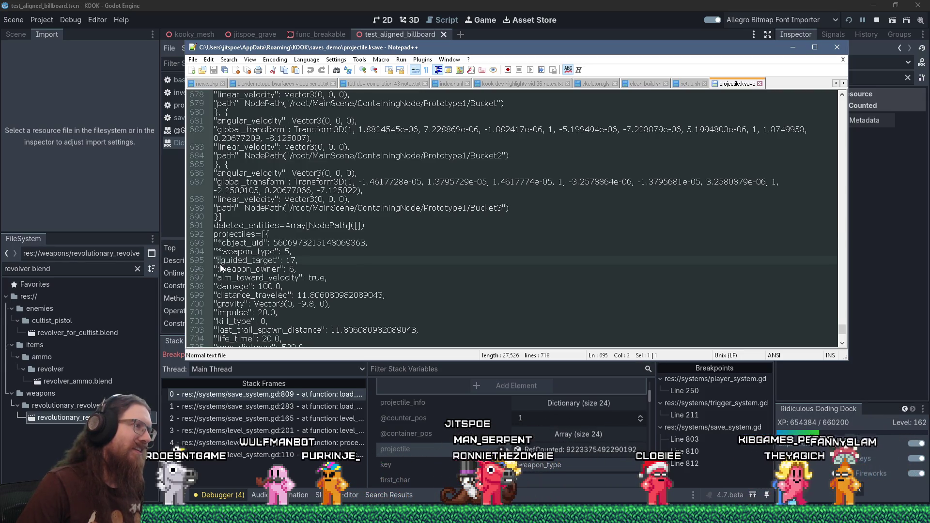
{"action": "key", "text": "Up"}
{"action": "key", "text": "Up"}
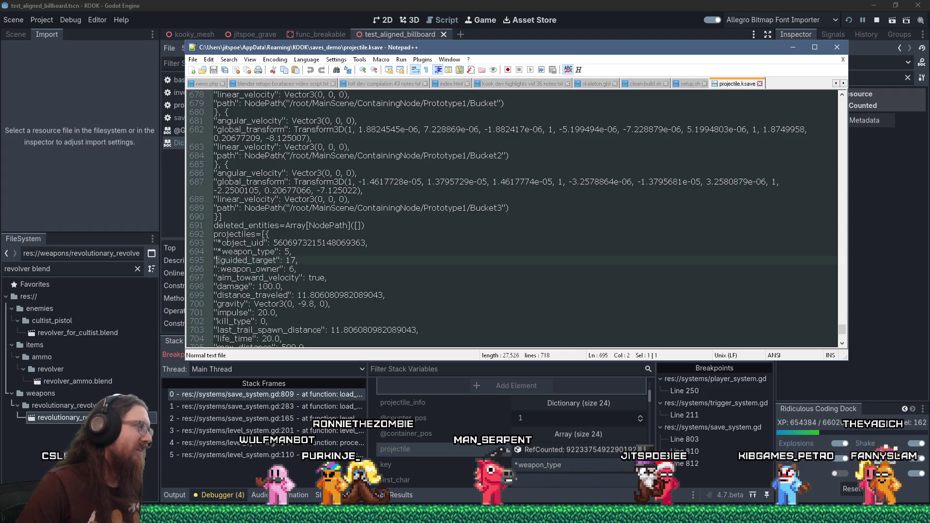
{"action": "key", "text": "alt+Tab"}
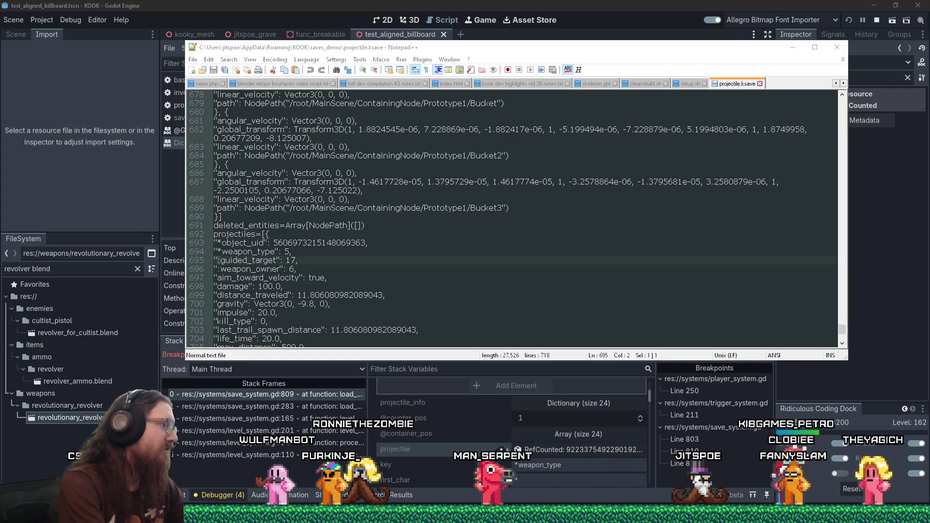
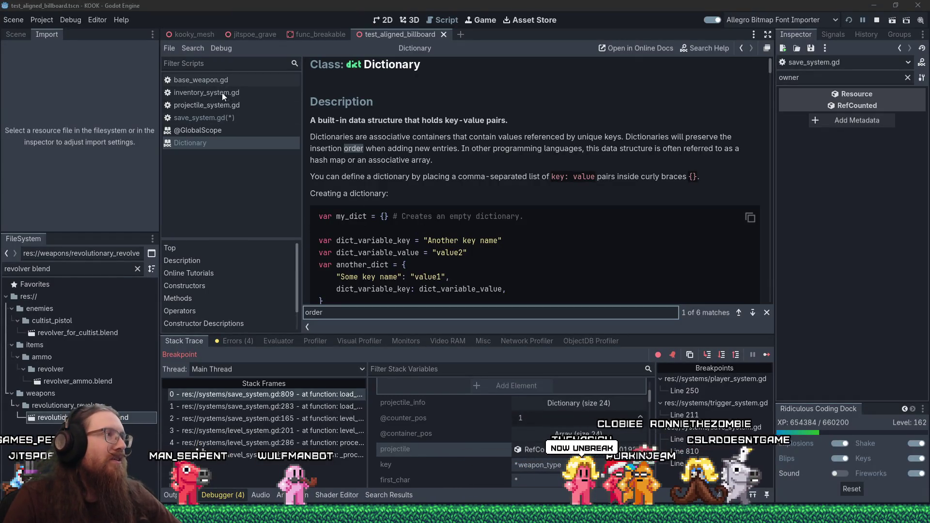
- Bump SAVE_VERSION in save_system.gd from 5 to 6 and save the script
{"action": "left_click", "coordinate": [220, 117]}
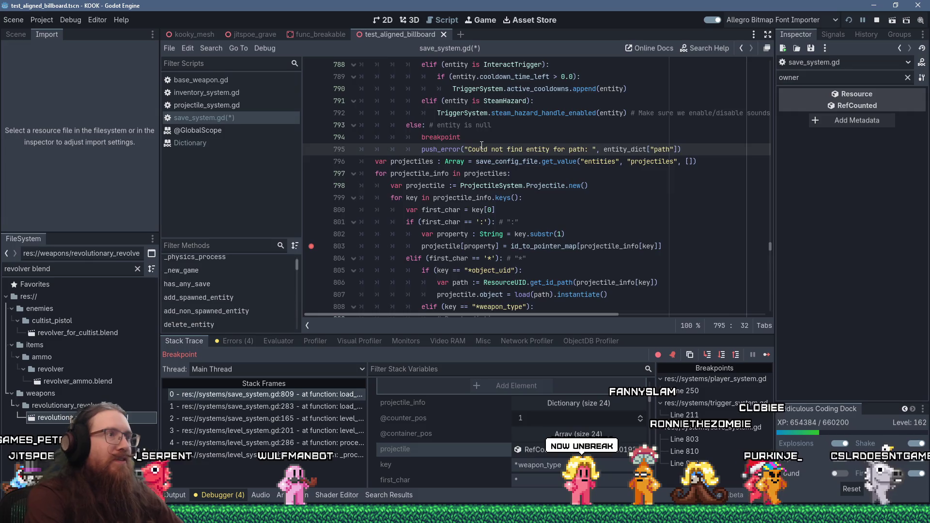
{"action": "key", "text": "ctrl+Home"}
{"action": "left_click", "coordinate": [447, 186]}
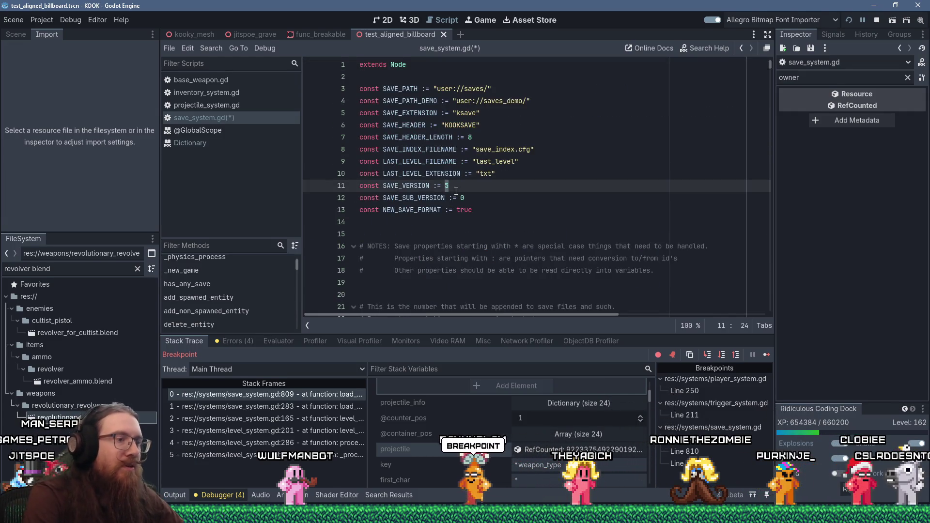
{"action": "key", "text": "ctrl+s"}
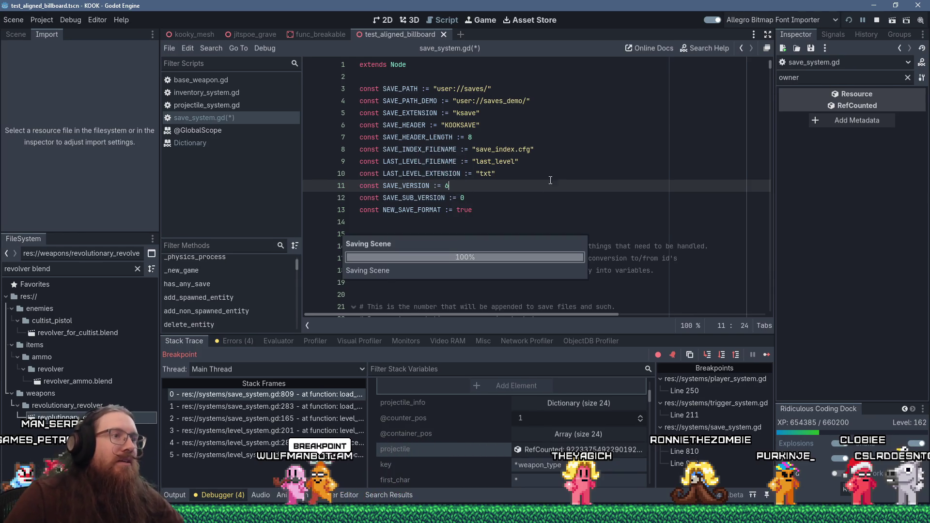
{"action": "left_click", "coordinate": [517, 247]}
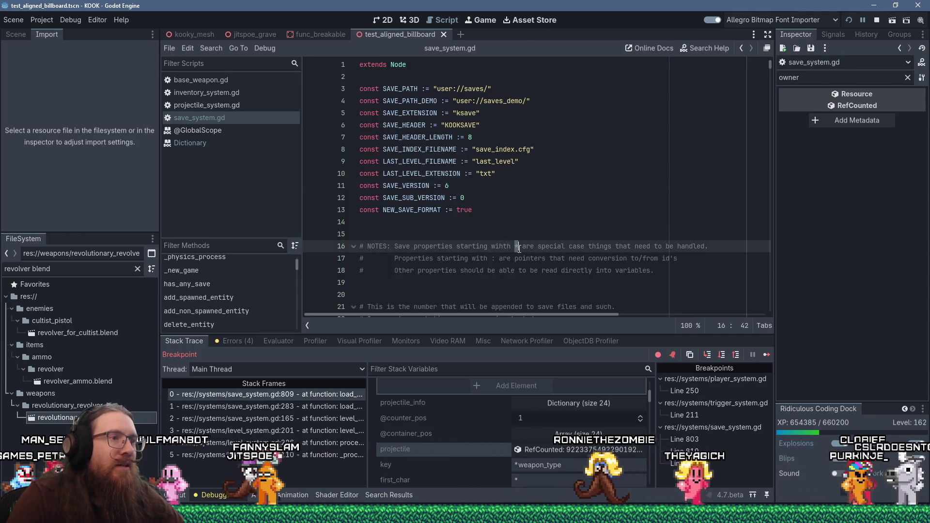
- Swap the NOTES comment prefixes so ':' marks special cases and '*' marks pointers
{"action": "type", "text": ":"}
{"action": "left_click", "coordinate": [495, 258]}
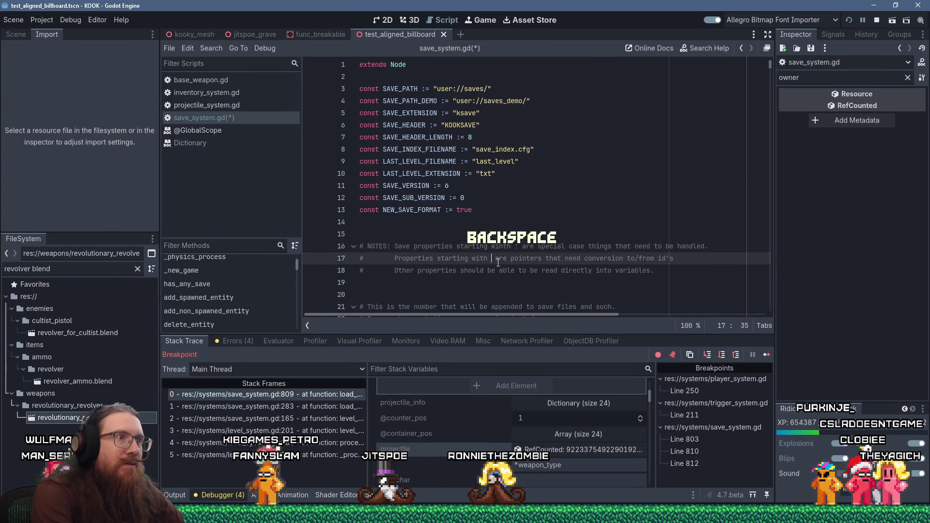
{"action": "key", "text": "ctrl+s"}
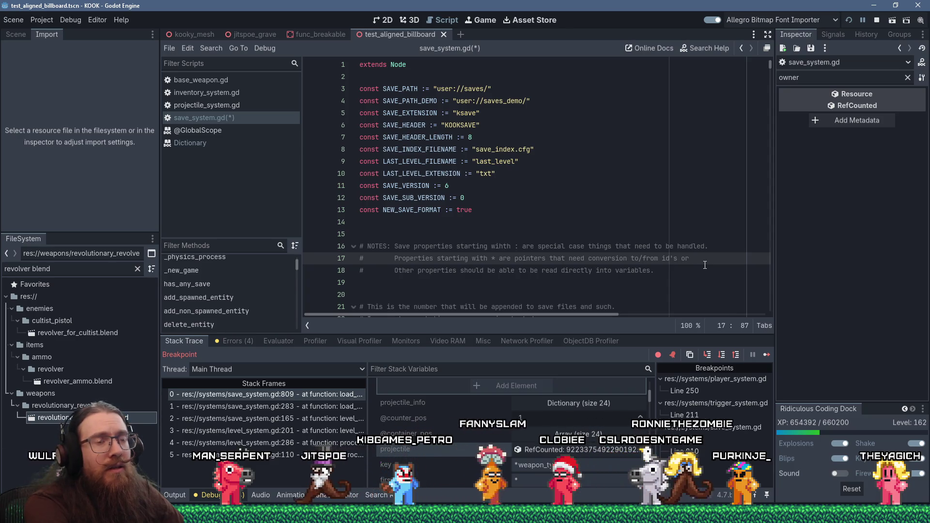
- Extend the pointer note to say they 'are node paths to non-spawned entities'
{"action": "type", "text": "are nodes"}
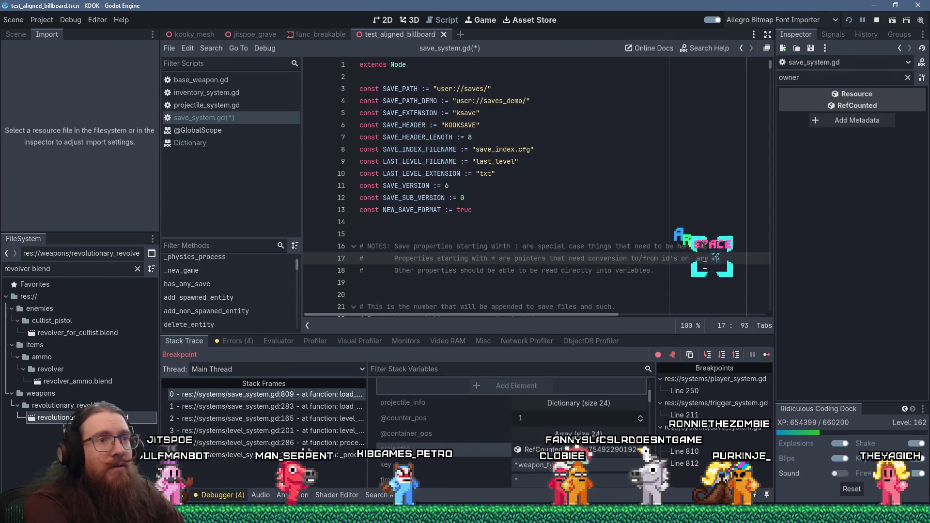
{"action": "key", "text": "BackSpace"}
{"action": "type", "text": "paths"}
{"action": "left_click", "coordinate": [705, 262]}
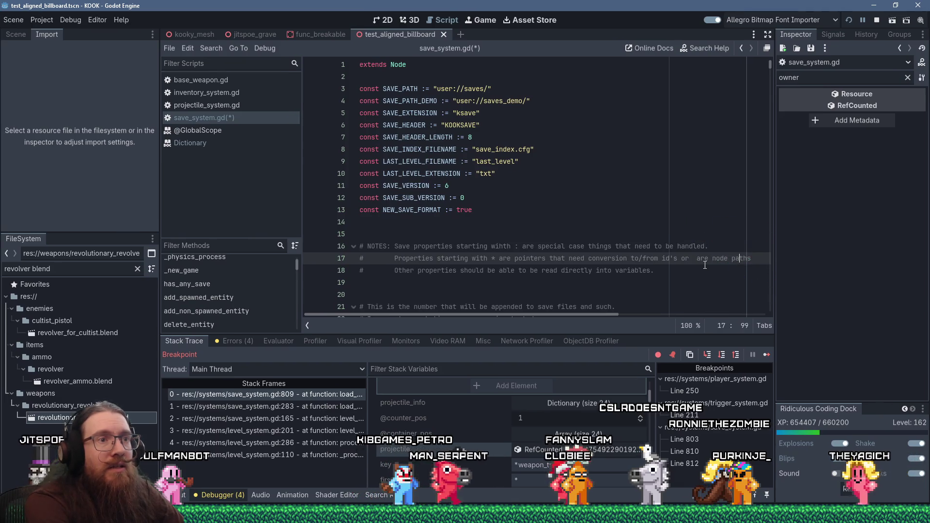
{"action": "key", "text": "Delete"}
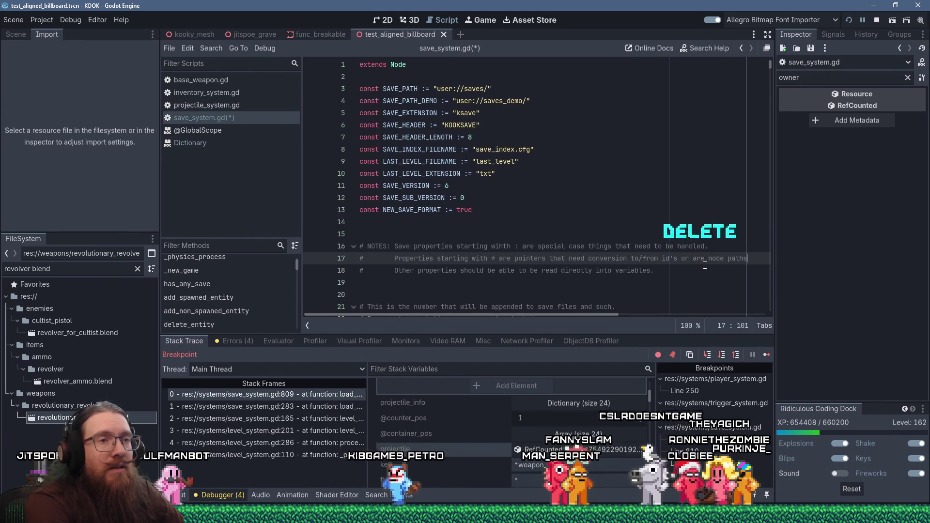
{"action": "type", "text": "to "}
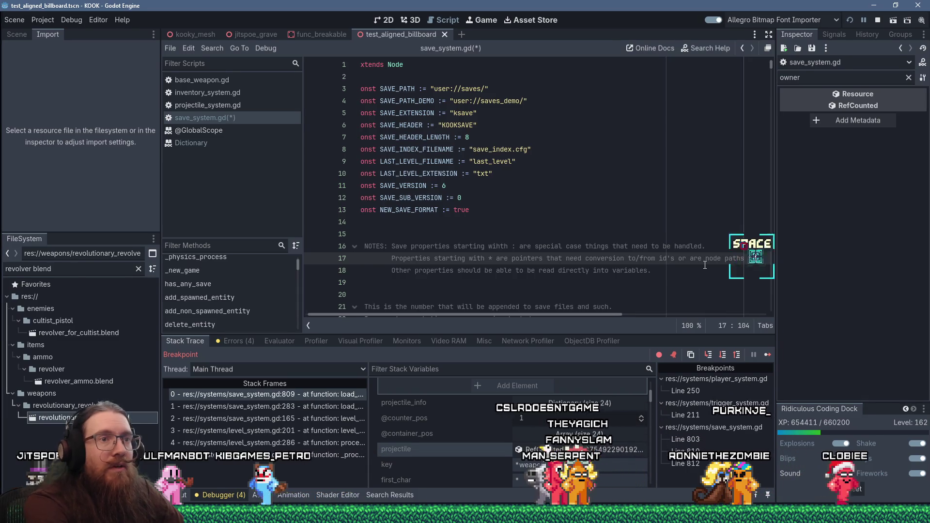
{"action": "type", "text": "non-"}
{"action": "key", "text": "BackSpace"}
{"action": "type", "text": "n-spawned "}
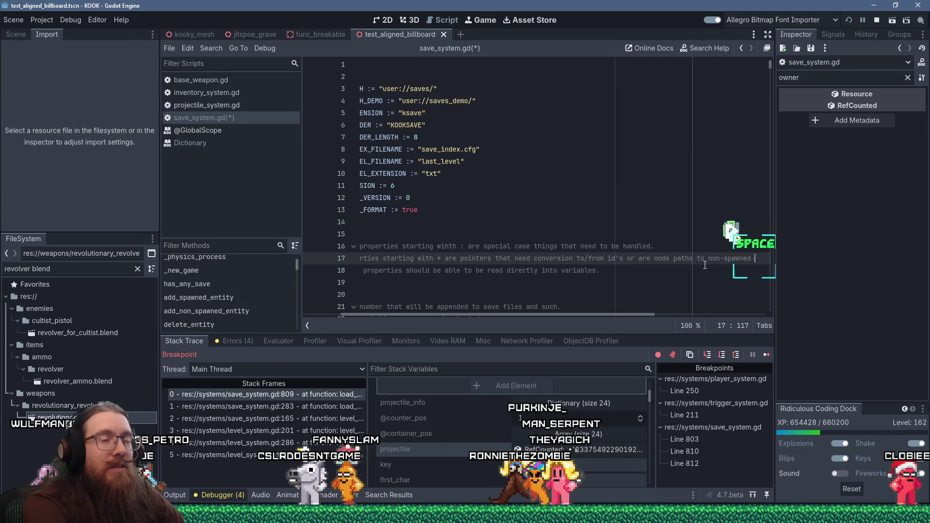
{"action": "type", "text": "entities"}
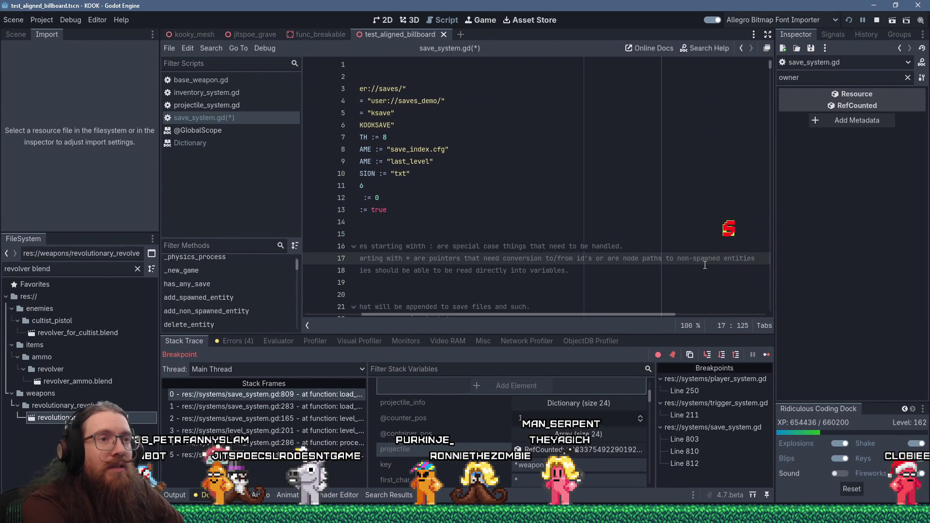
{"action": "key", "text": "Home"}
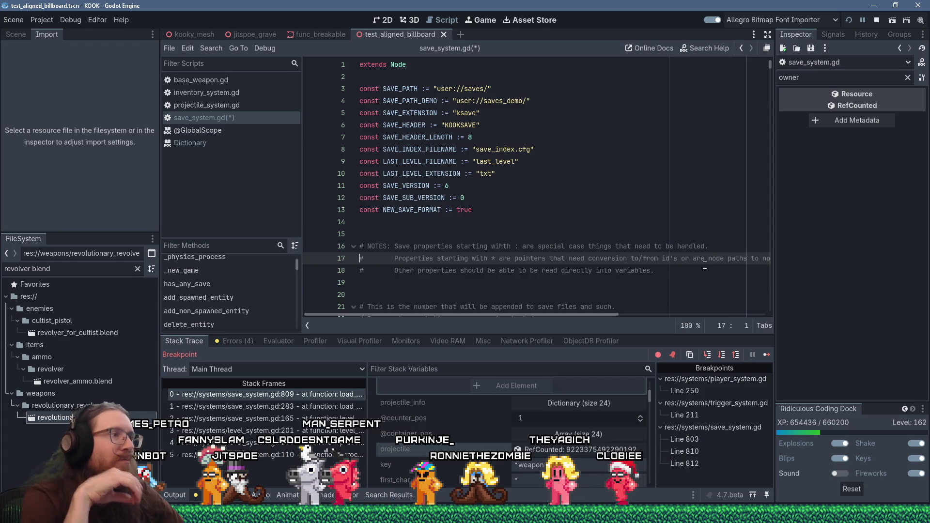
- Delete the two outdated 'Properties starting with' comment lines below the #keywords comment at line 54
{"action": "scroll", "coordinate": [679, 261], "scroll_direction": "down", "scroll_amount": 12}
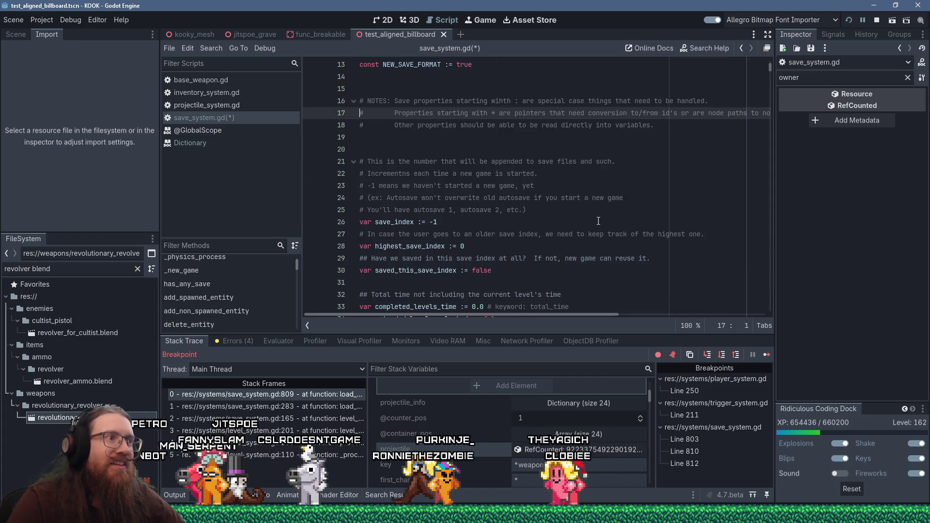
{"action": "scroll", "coordinate": [598, 221], "scroll_direction": "down", "scroll_amount": 3}
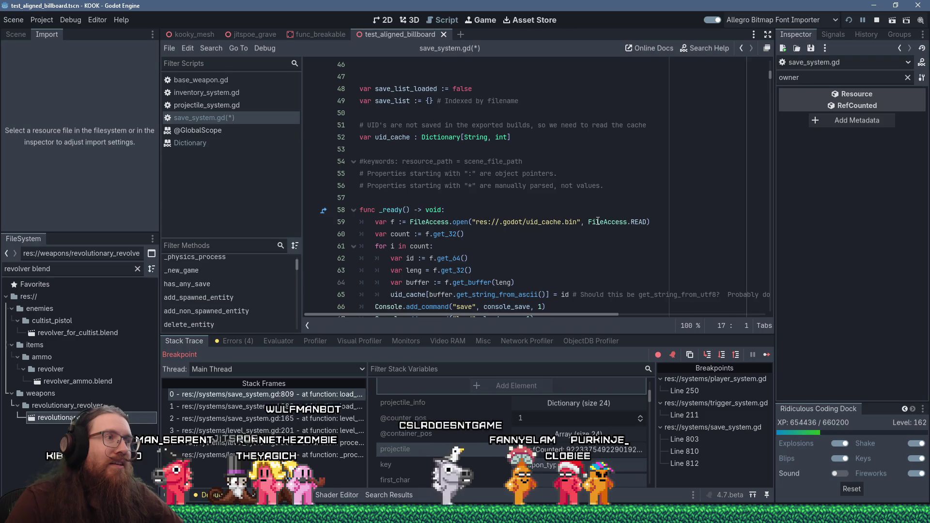
{"action": "scroll", "coordinate": [598, 221], "scroll_direction": "up", "scroll_amount": 14}
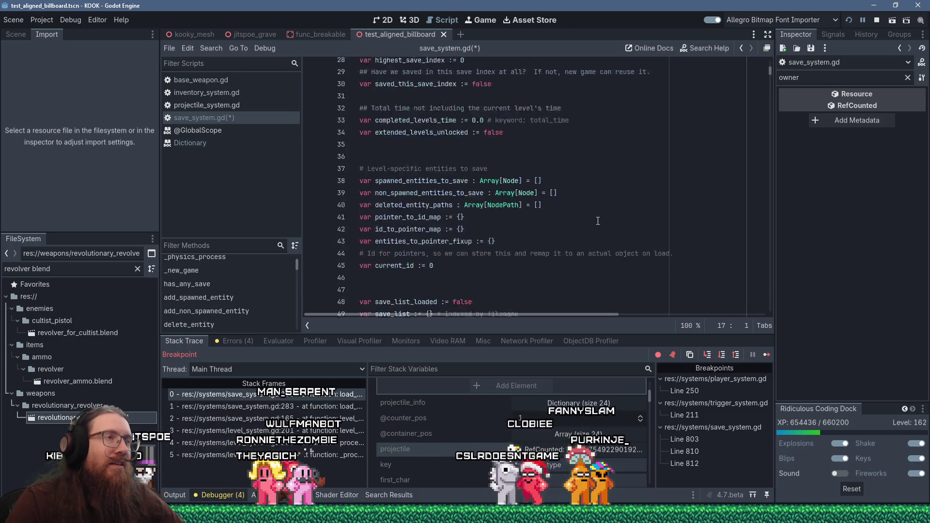
{"action": "scroll", "coordinate": [605, 211], "scroll_direction": "down", "scroll_amount": 14}
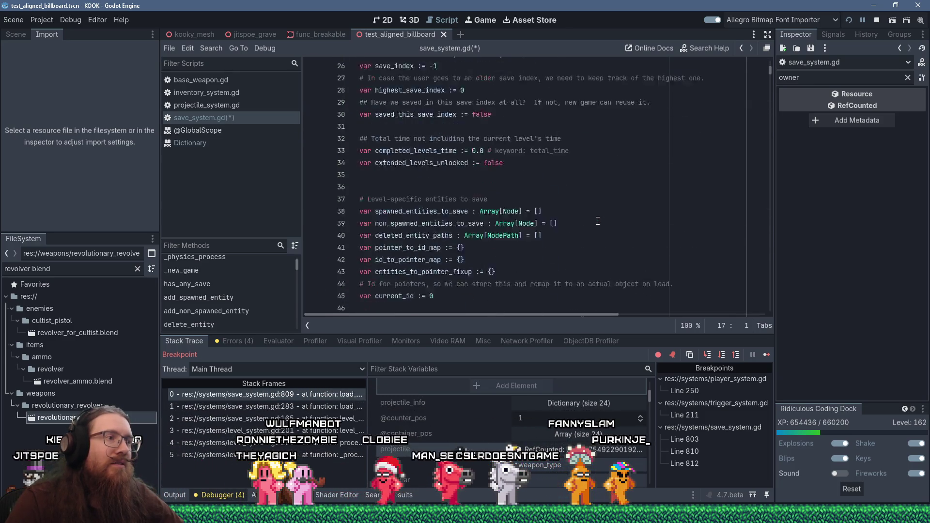
{"action": "left_click_drag", "start_coordinate": [616, 200], "coordinate": [635, 165]}
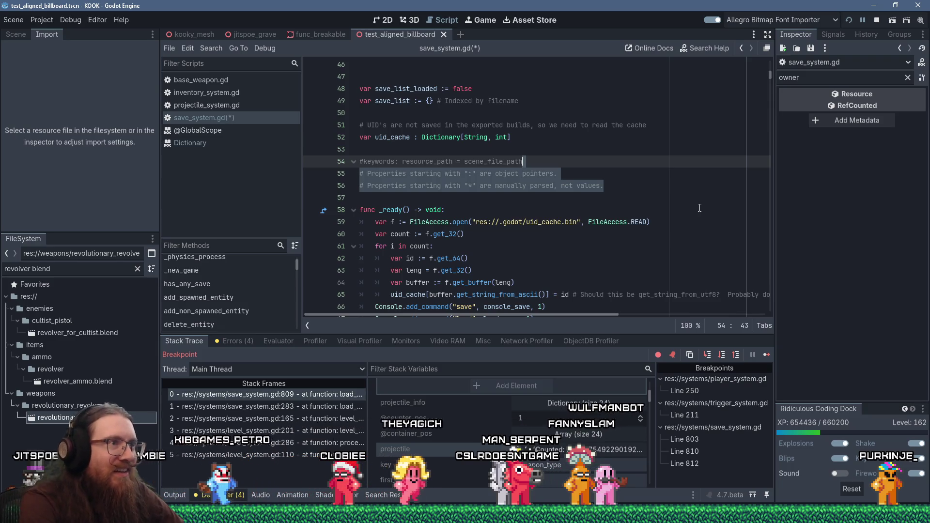
{"action": "key", "text": "Delete"}
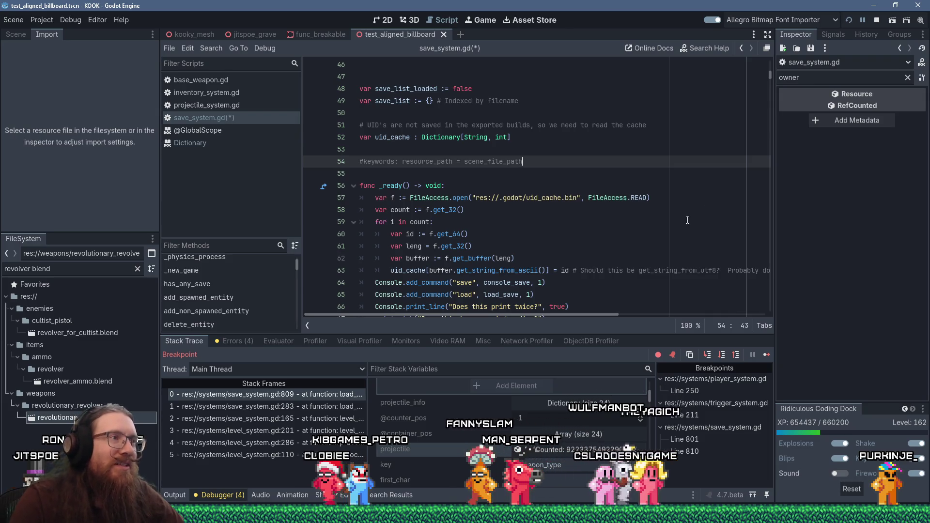
{"action": "scroll", "coordinate": [659, 193], "scroll_direction": "down", "scroll_amount": 3}
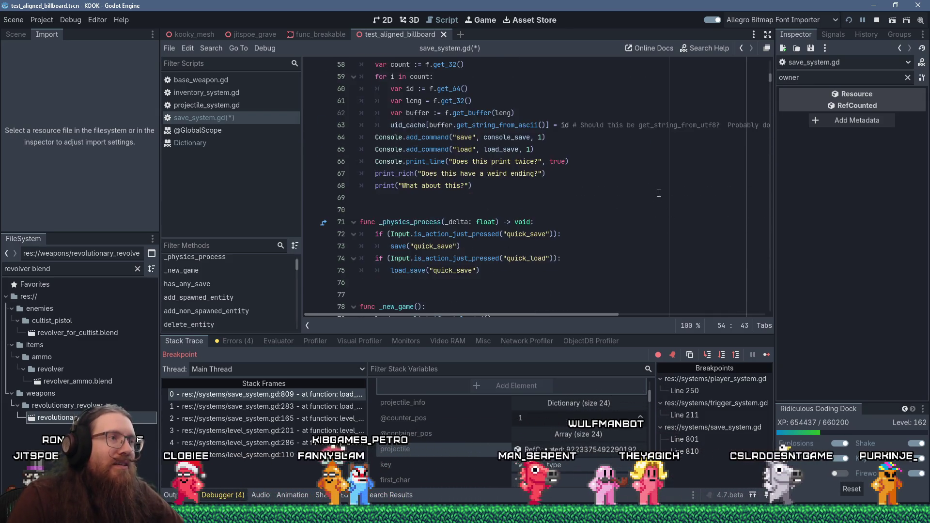
{"action": "scroll", "coordinate": [659, 193], "scroll_direction": "up", "scroll_amount": 3}
{"action": "left_click", "coordinate": [670, 174]}
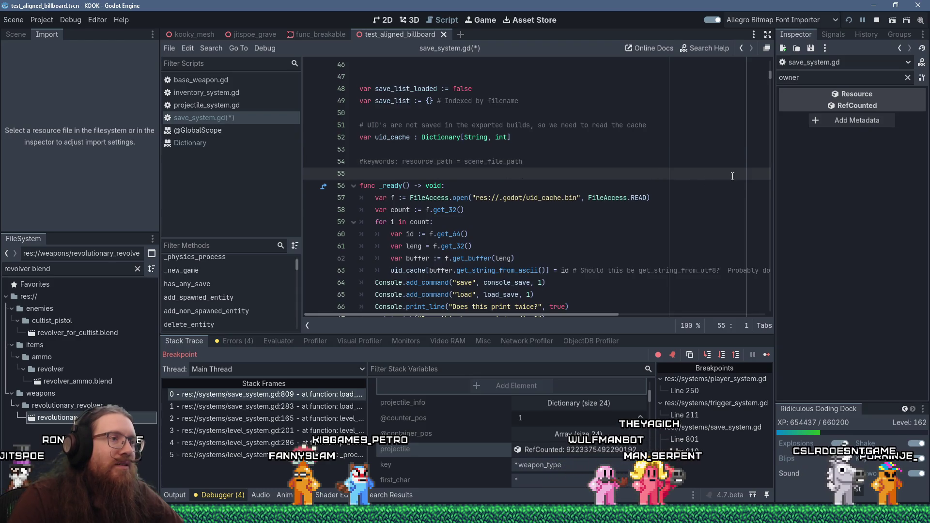
{"action": "key", "text": "ctrl+f"}
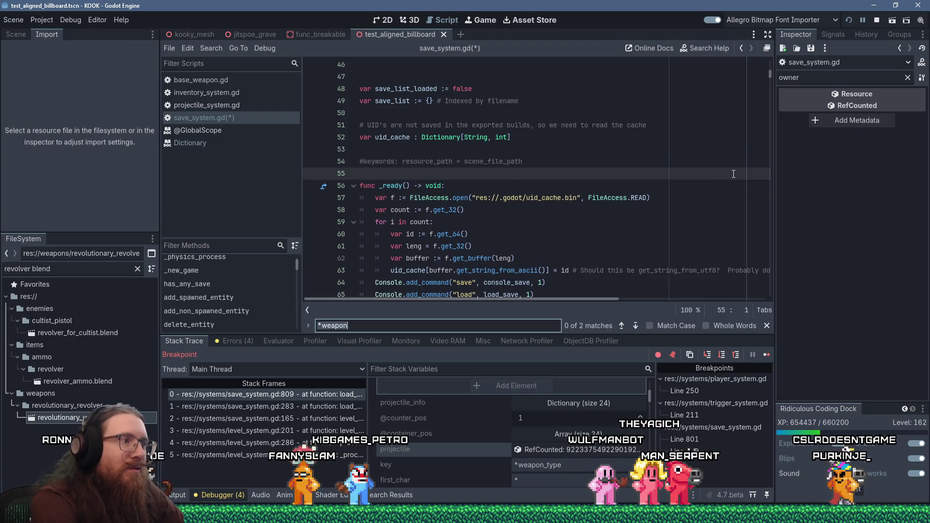
- Search for ':' and swap the key checks: line 668 to '*', line 672 to ':'
{"action": "type", "text": "':"}
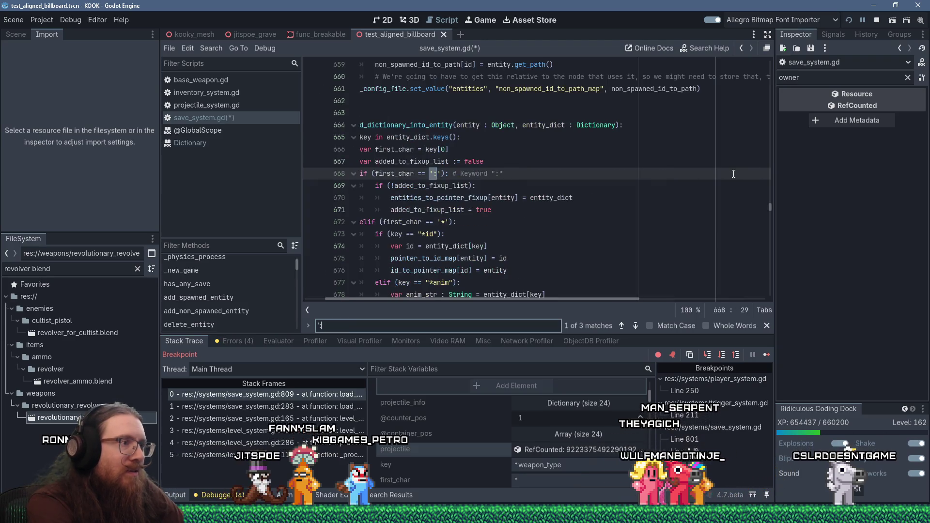
{"action": "left_click", "coordinate": [434, 175]}
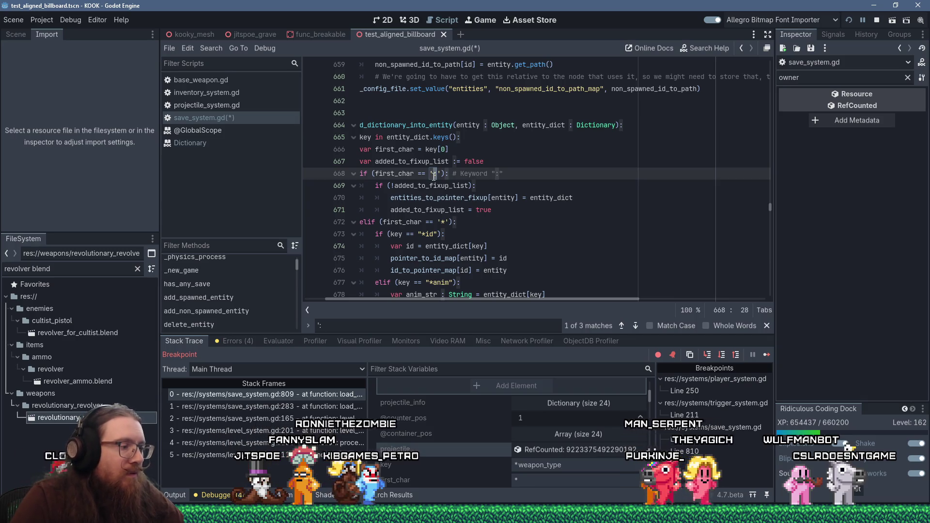
{"action": "key", "text": "Delete"}
{"action": "type", "text": "*"}
{"action": "left_click", "coordinate": [495, 175]}
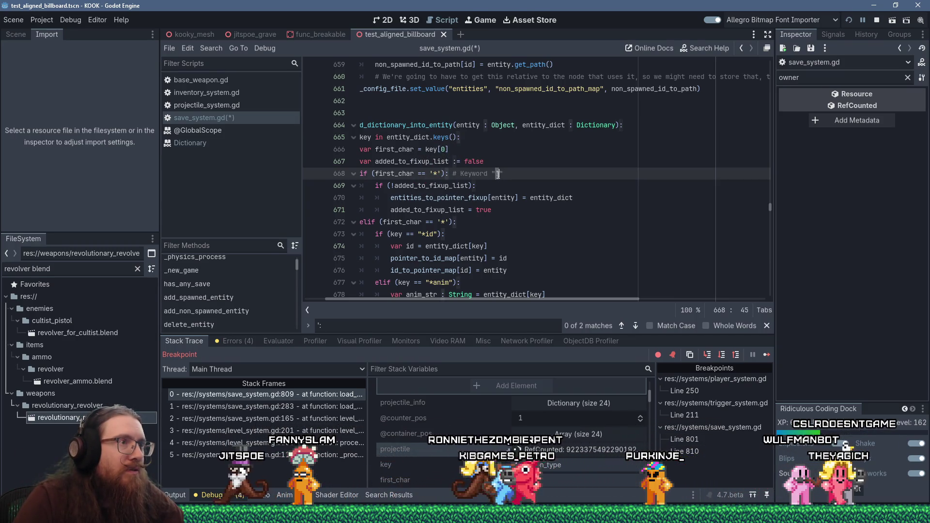
{"action": "type", "text": "*"}
{"action": "key", "text": "BackSpace"}
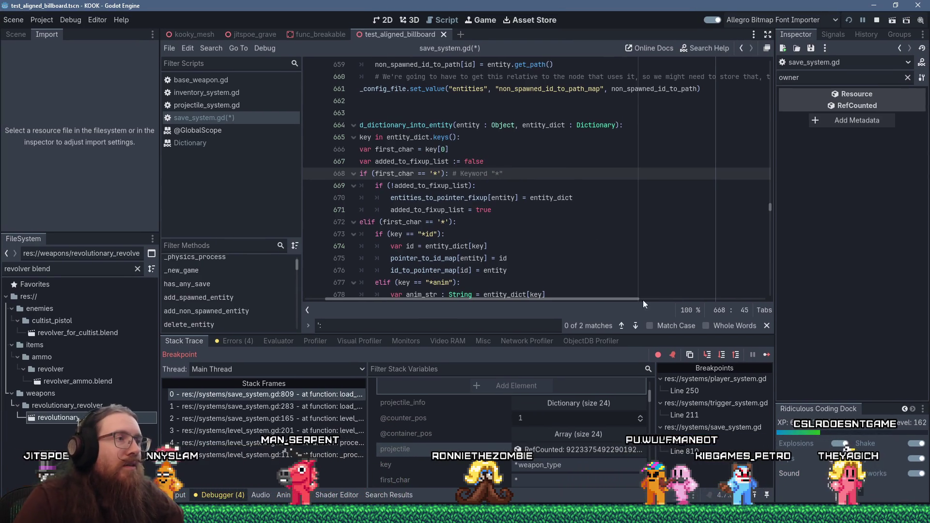
{"action": "left_click", "coordinate": [442, 222]}
{"action": "key", "text": "Delete"}
{"action": "type", "text": ":"}
{"action": "left_click", "coordinate": [423, 234]}
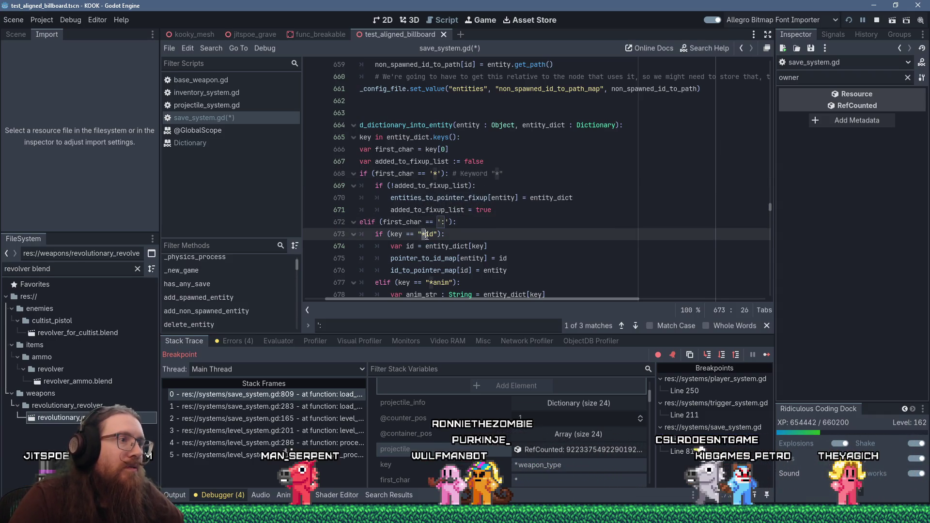
{"action": "type", "text": ":"}
- Change the current_action_index and current_triggered_action key prefixes from '*' to ':'
{"action": "left_click", "coordinate": [431, 283]}
{"action": "scroll", "coordinate": [497, 274], "scroll_direction": "down", "scroll_amount": 5}
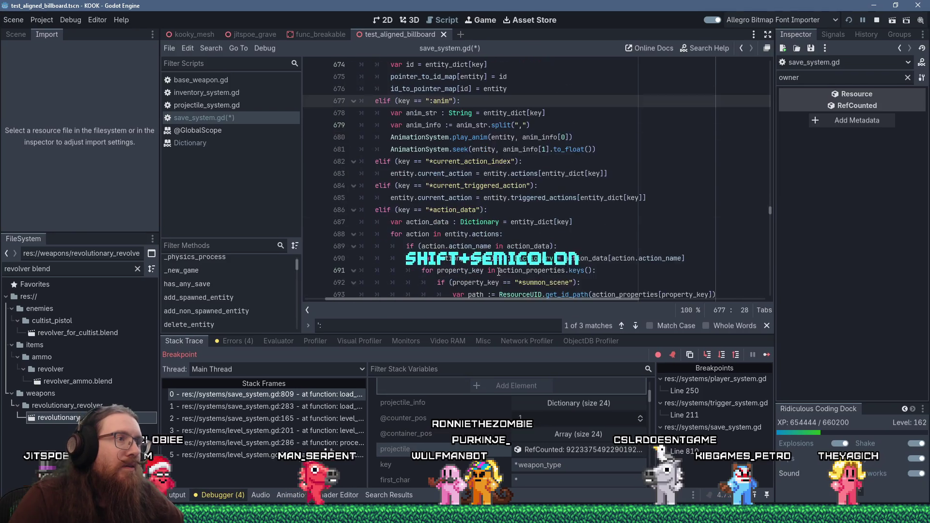
{"action": "left_click", "coordinate": [431, 162]}
{"action": "key", "text": "Delete"}
{"action": "type", "text": ":"}
{"action": "left_click", "coordinate": [431, 186]}
{"action": "key", "text": "BackSpace"}
{"action": "type", "text": ":"}
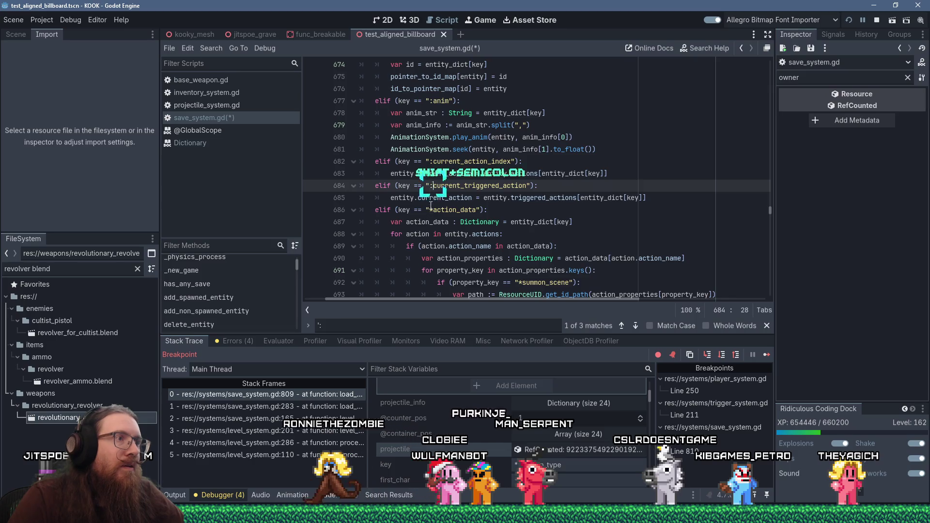
- Change the action_data, summon_scene and processing key prefixes from '*' to ':'
{"action": "left_click", "coordinate": [430, 210]}
{"action": "key", "text": "BackSpace"}
{"action": "type", "text": ":"}
{"action": "left_click", "coordinate": [521, 283]}
{"action": "key", "text": "BackSpace"}
{"action": "type", "text": ":"}
{"action": "scroll", "coordinate": [513, 245], "scroll_direction": "down", "scroll_amount": 3}
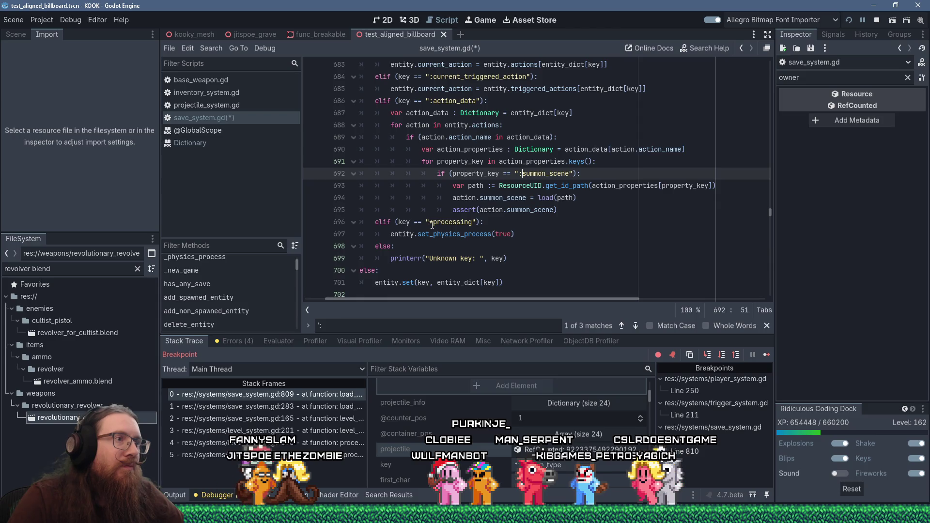
{"action": "left_click", "coordinate": [432, 222]}
{"action": "key", "text": "BackSpace"}
{"action": "type", "text": ":"}
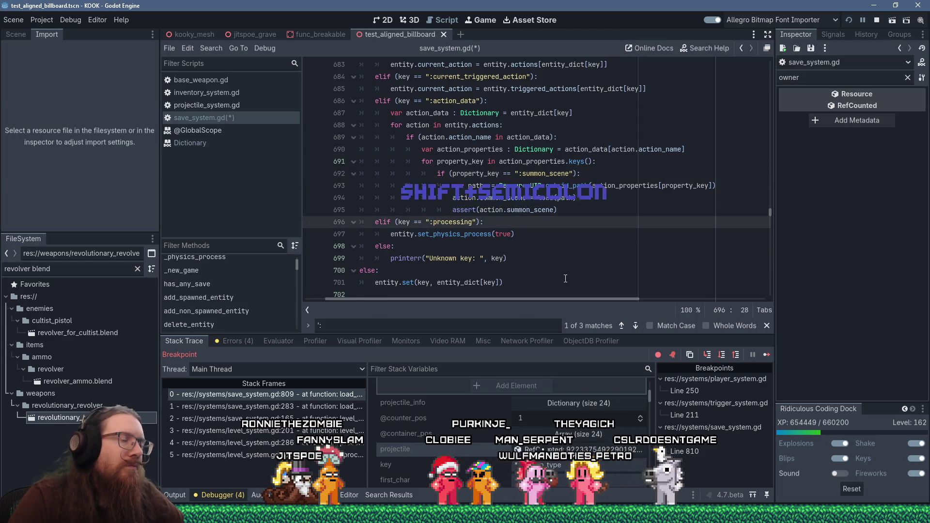
{"action": "scroll", "coordinate": [541, 241], "scroll_direction": "down", "scroll_amount": 2}
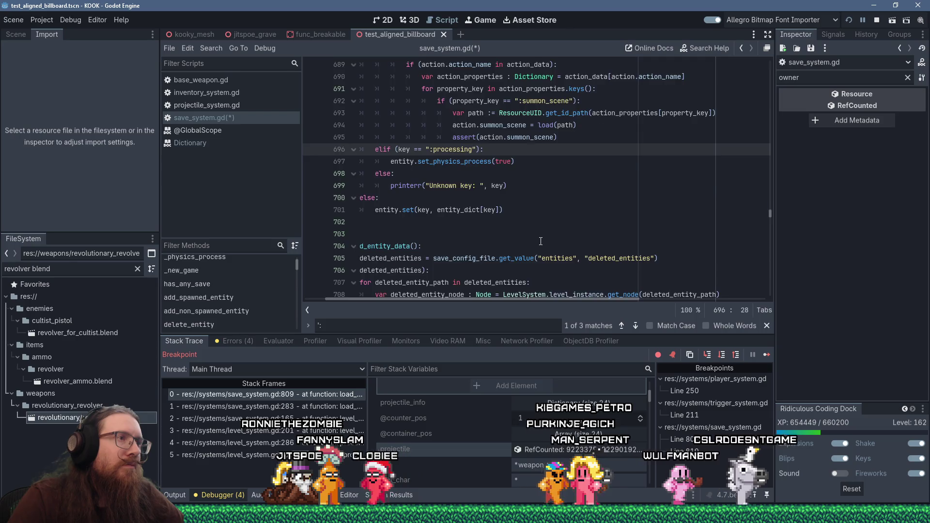
- Replace the '*id' key with ':id' in the pointer fix-up code on lines 654 and 656
{"action": "scroll", "coordinate": [541, 242], "scroll_direction": "up", "scroll_amount": 2}
{"action": "scroll", "coordinate": [541, 241], "scroll_direction": "up", "scroll_amount": 2}
{"action": "scroll", "coordinate": [541, 241], "scroll_direction": "down", "scroll_amount": 4}
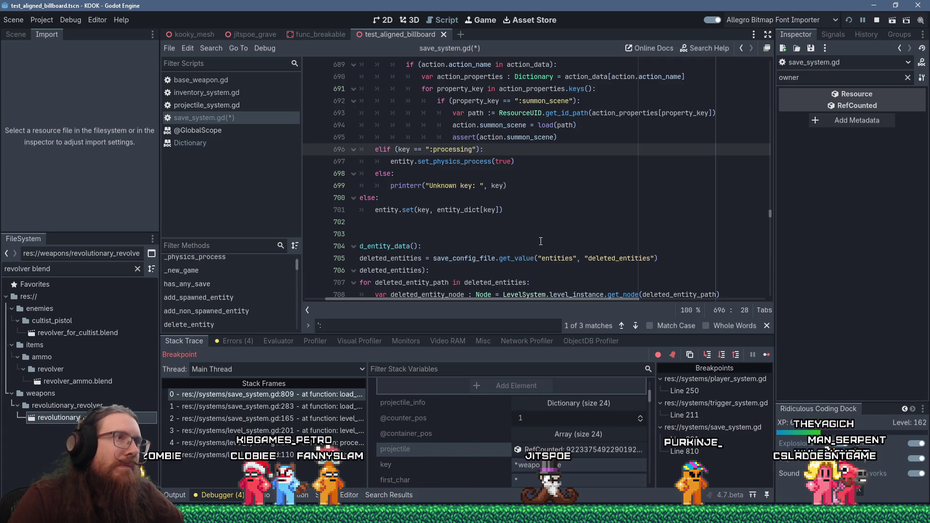
{"action": "scroll", "coordinate": [541, 242], "scroll_direction": "up", "scroll_amount": 2}
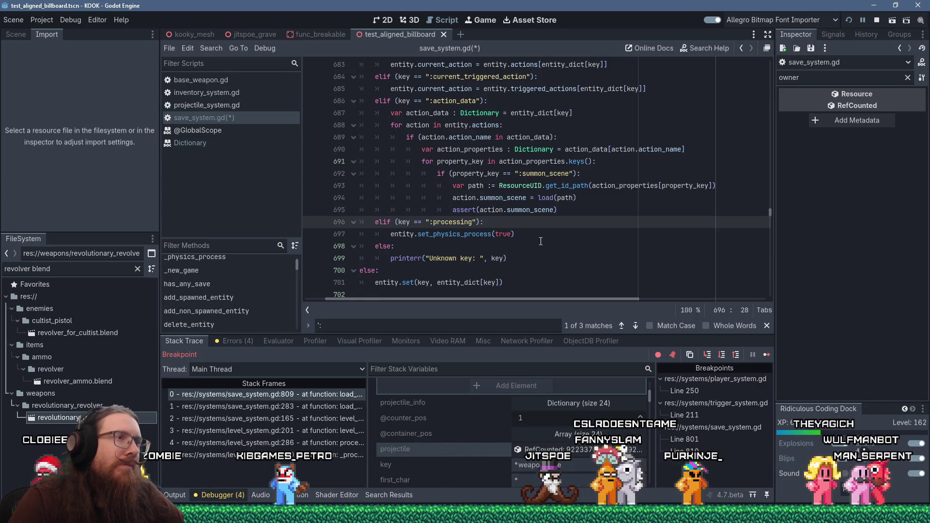
{"action": "scroll", "coordinate": [541, 241], "scroll_direction": "down", "scroll_amount": 4}
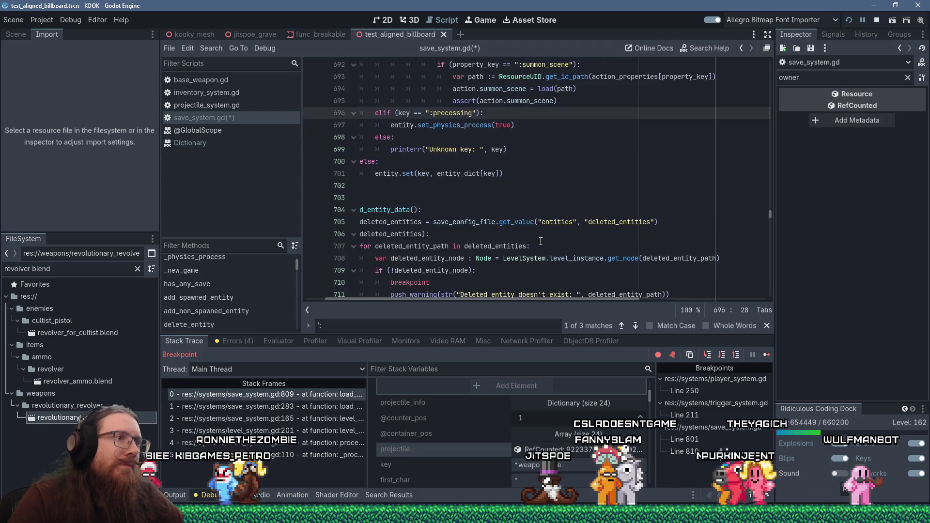
{"action": "scroll", "coordinate": [541, 241], "scroll_direction": "down", "scroll_amount": 3}
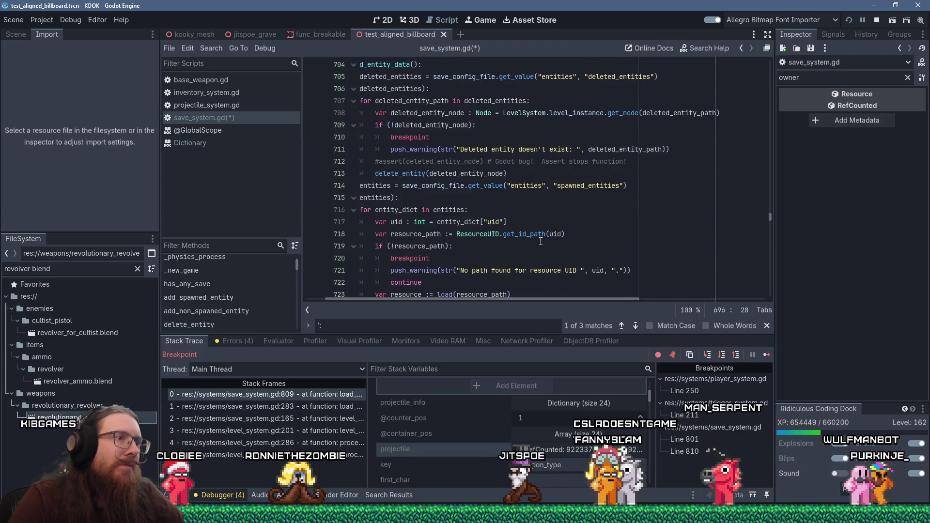
{"action": "scroll", "coordinate": [541, 241], "scroll_direction": "up", "scroll_amount": 3}
{"action": "scroll", "coordinate": [540, 241], "scroll_direction": "up", "scroll_amount": 13}
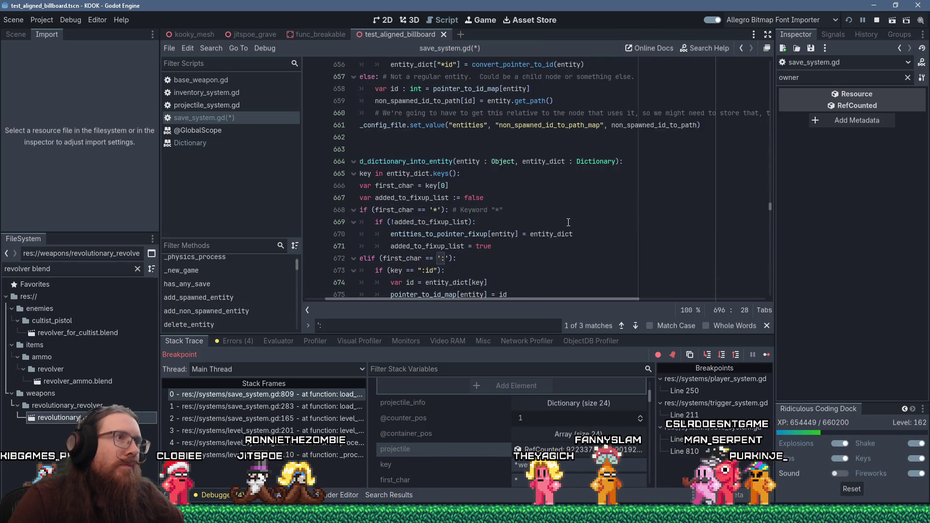
{"action": "scroll", "coordinate": [569, 222], "scroll_direction": "up", "scroll_amount": 3}
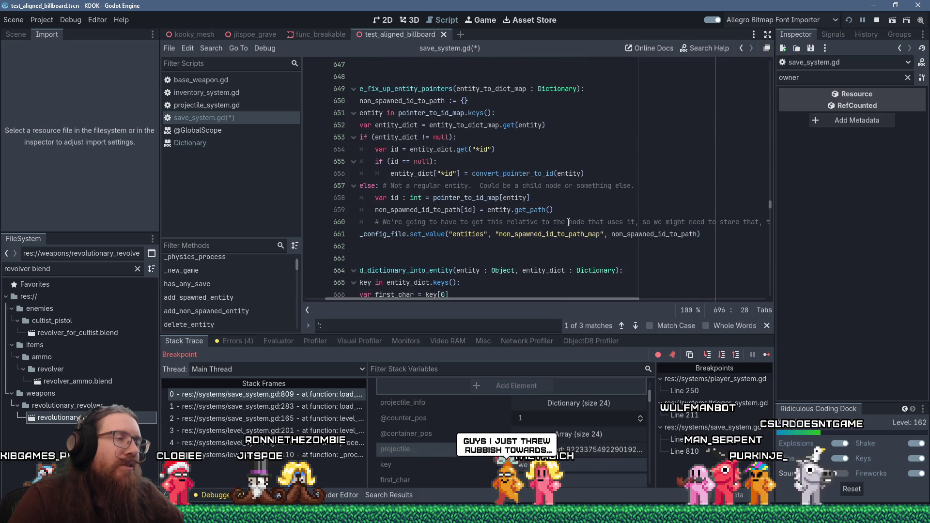
{"action": "left_click", "coordinate": [479, 149]}
{"action": "type", "text": ":"}
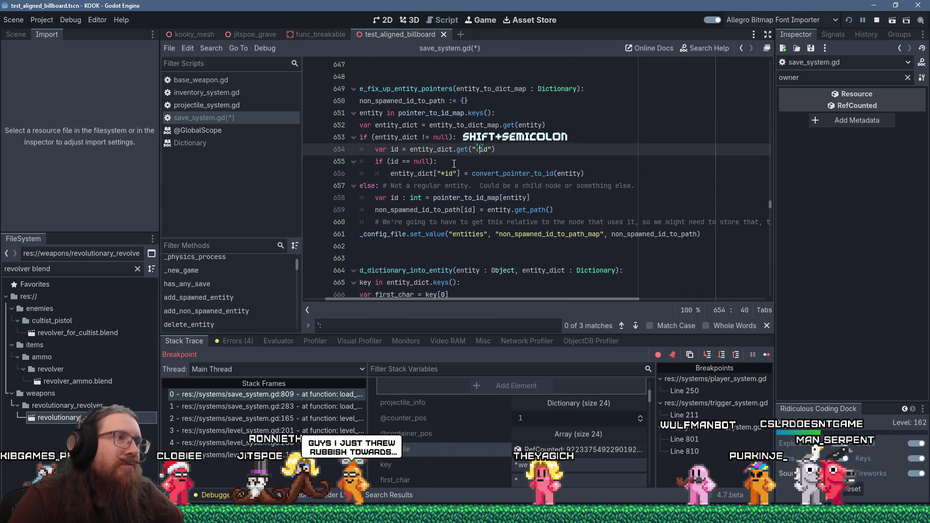
{"action": "left_click", "coordinate": [443, 173]}
{"action": "key", "text": "BackSpace"}
{"action": "type", "text": ":"}
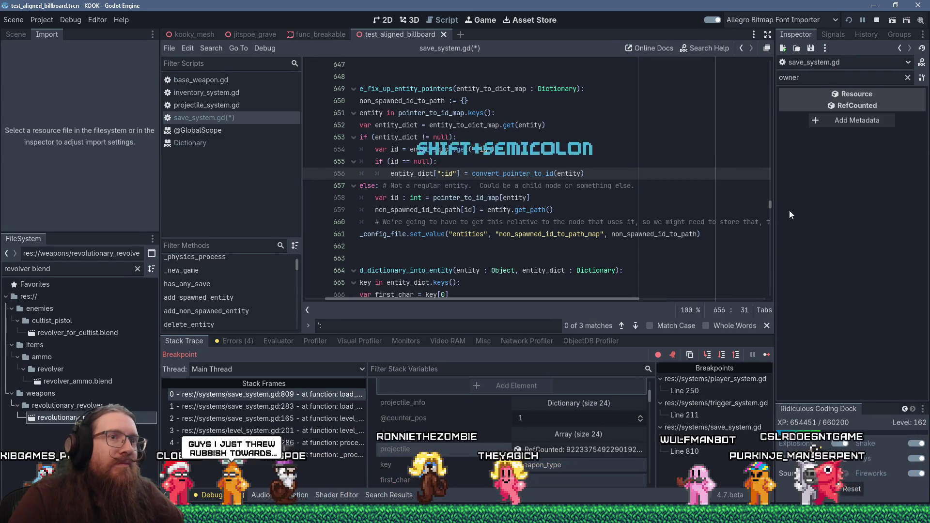
{"action": "left_click_drag", "start_coordinate": [772, 205], "coordinate": [774, 62]}
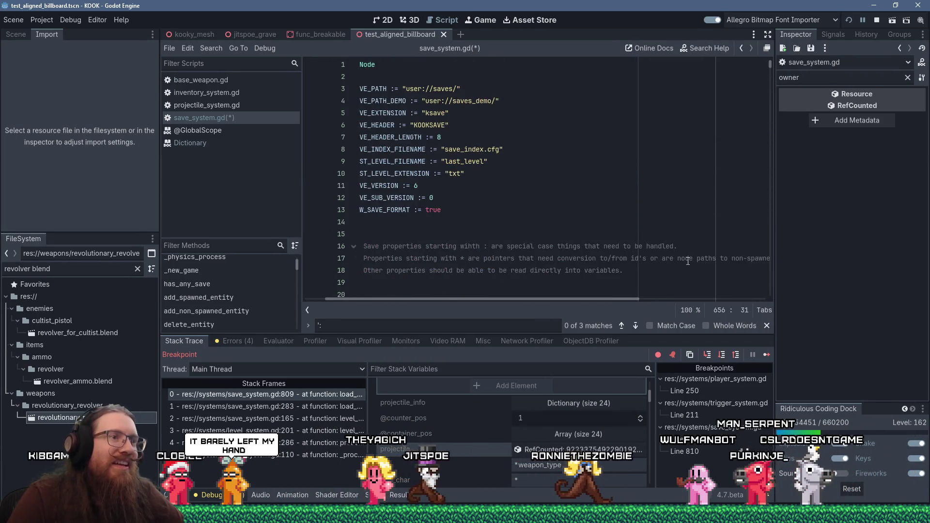
{"action": "left_click", "coordinate": [501, 282]}
{"action": "scroll", "coordinate": [501, 282], "scroll_direction": "down", "scroll_amount": 5}
- Search for ':a"' and change the saved pointer key prefix from ':' to '*' on lines 509 and 515
{"action": "scroll", "coordinate": [501, 282], "scroll_direction": "down", "scroll_amount": 5}
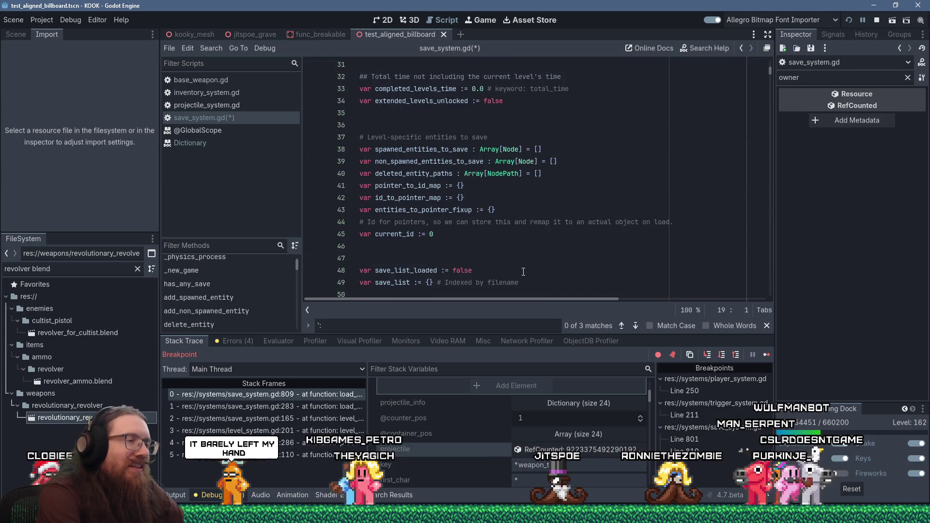
{"action": "key", "text": "ctrl+f"}
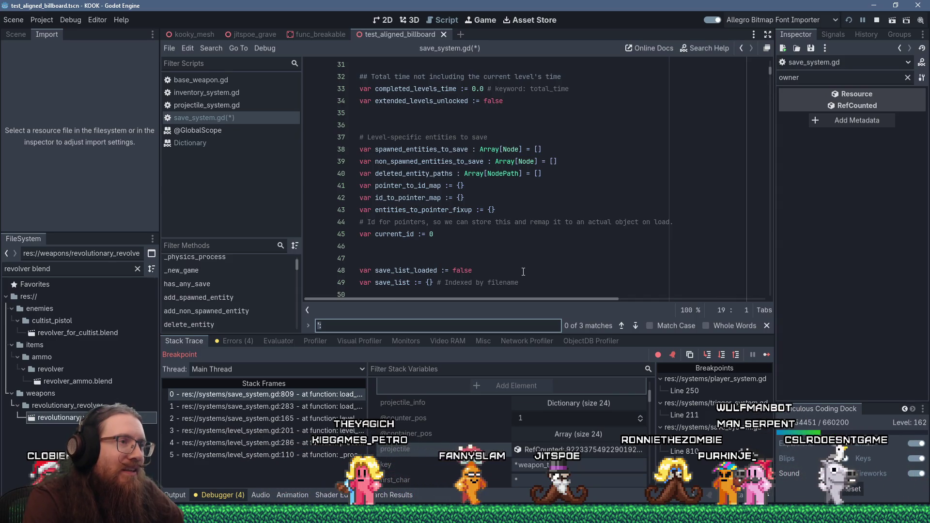
{"action": "type", "text": ":"}
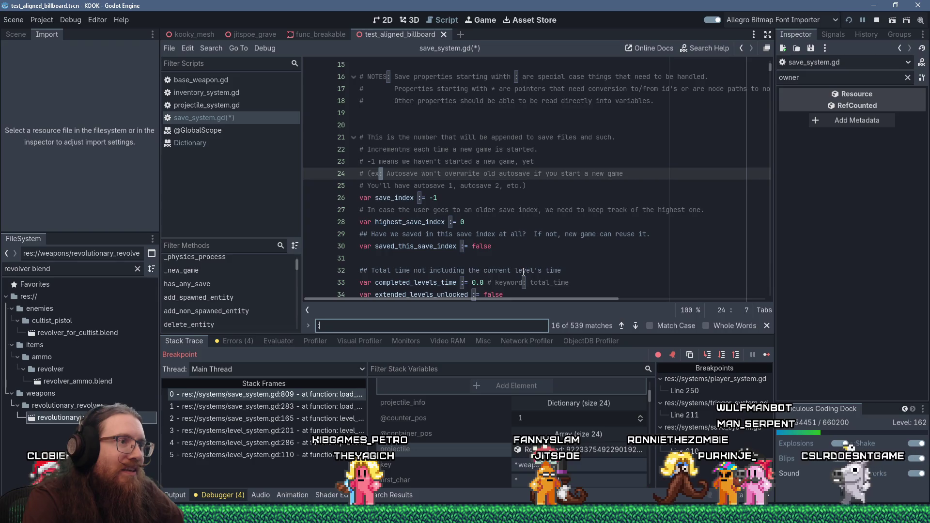
{"action": "type", "text": "a"}
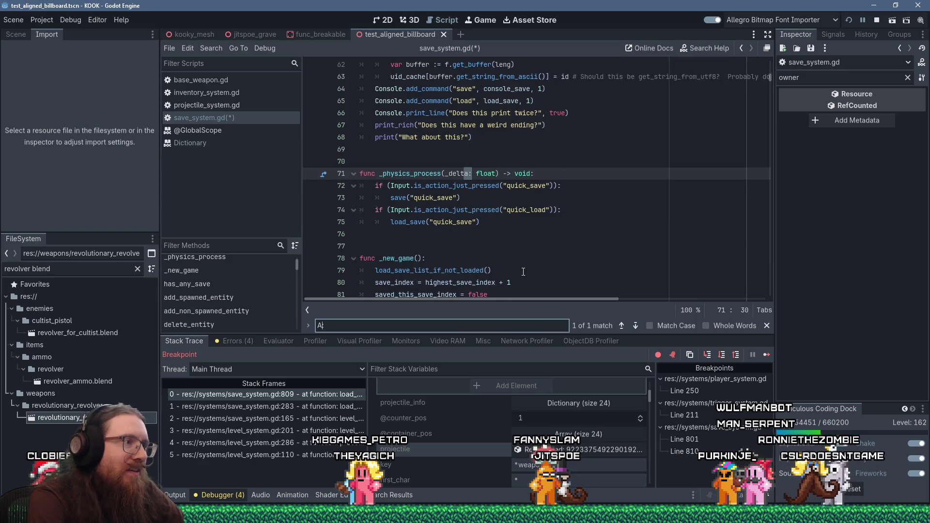
{"action": "type", "text": "\""}
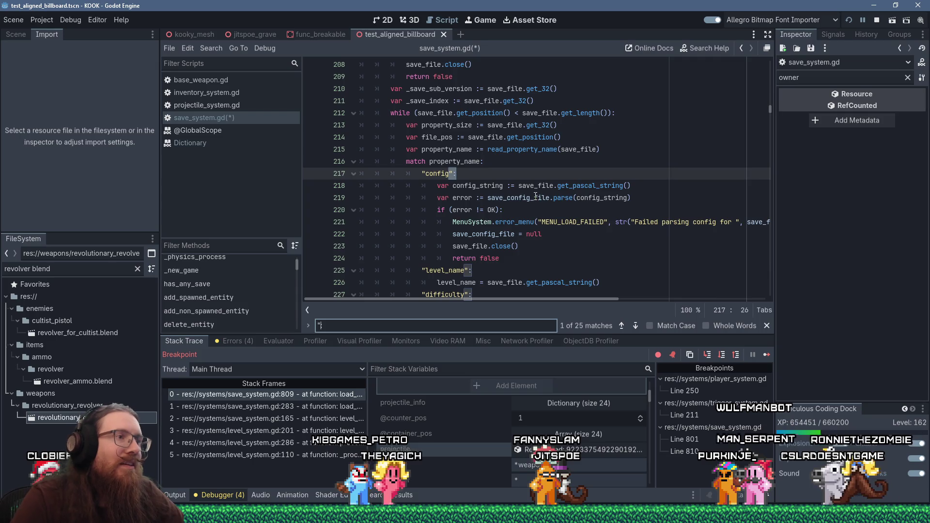
{"action": "scroll", "coordinate": [535, 181], "scroll_direction": "down", "scroll_amount": 4}
{"action": "scroll", "coordinate": [489, 155], "scroll_direction": "up", "scroll_amount": 4}
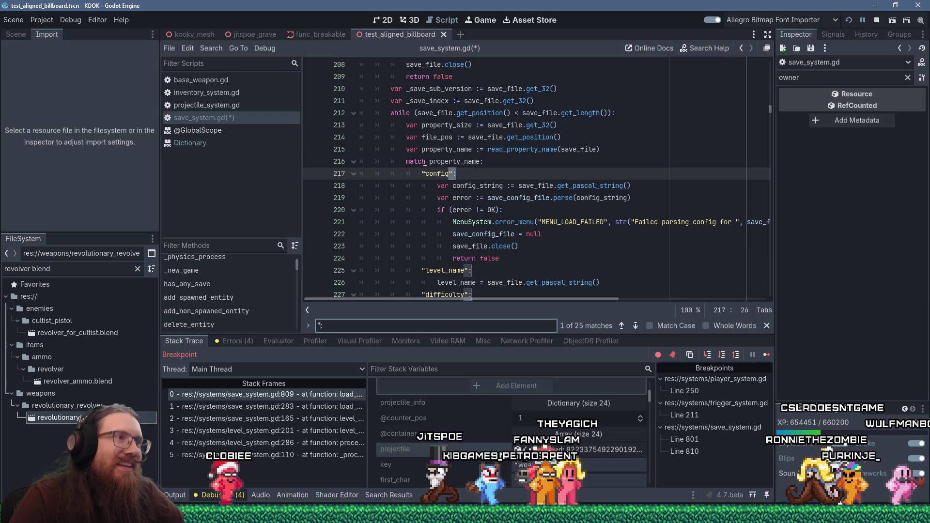
{"action": "key", "text": "Return"}
{"action": "key", "text": "Return"}
{"action": "key", "text": "Return"}
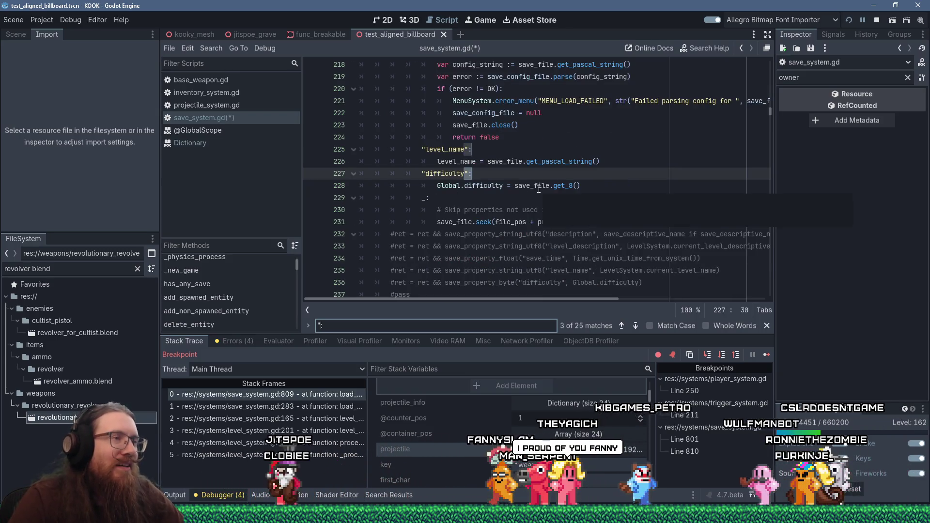
{"action": "key", "text": "BackSpace"}
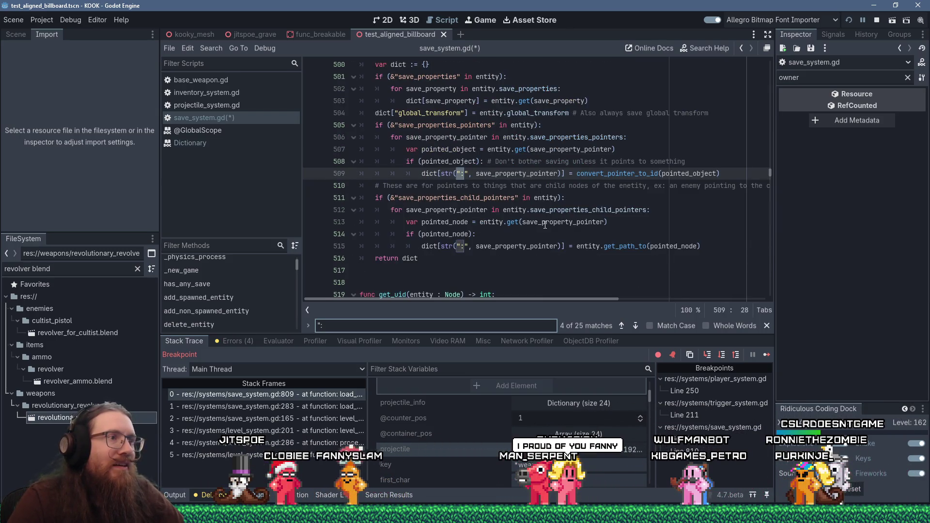
{"action": "type", "text": ":"}
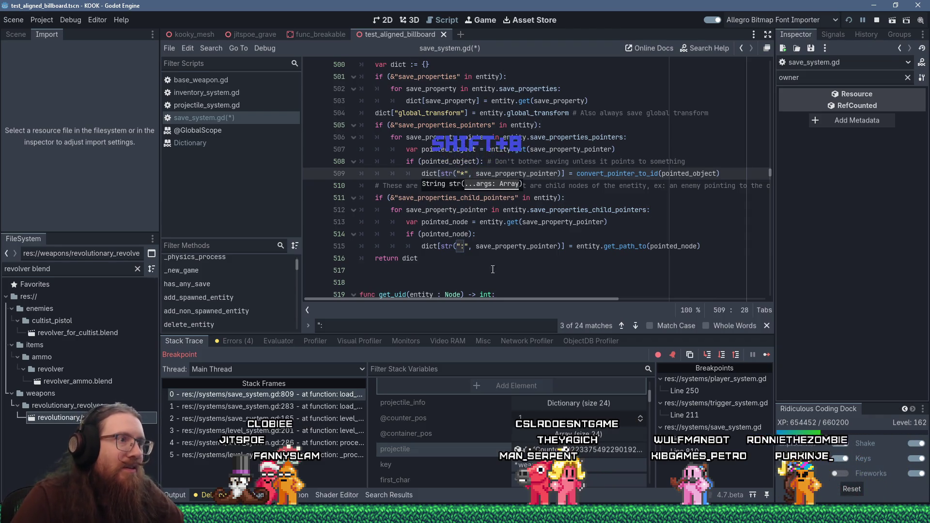
{"action": "left_click", "coordinate": [460, 248]}
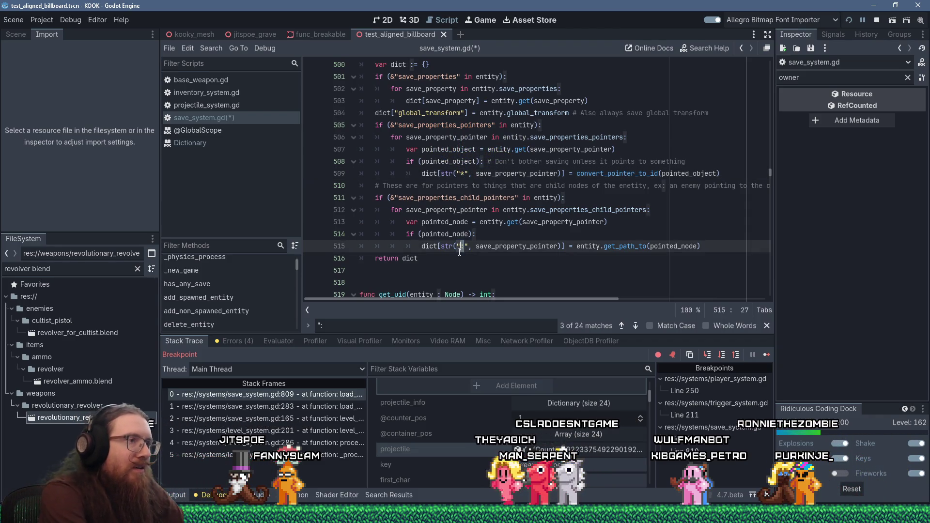
{"action": "type", "text": "*"}
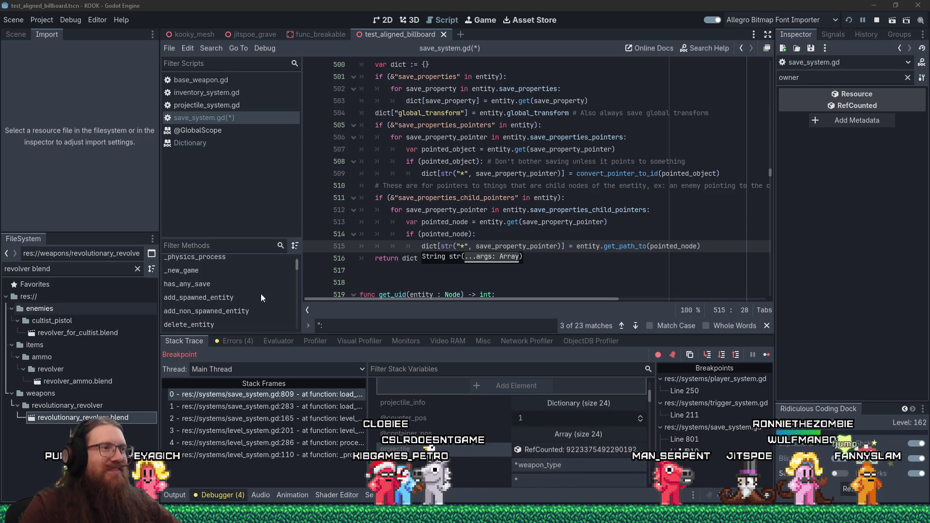
- Step through search matches to line 599 and keep the processing key's ':' prefix
{"action": "left_click", "coordinate": [501, 226]}
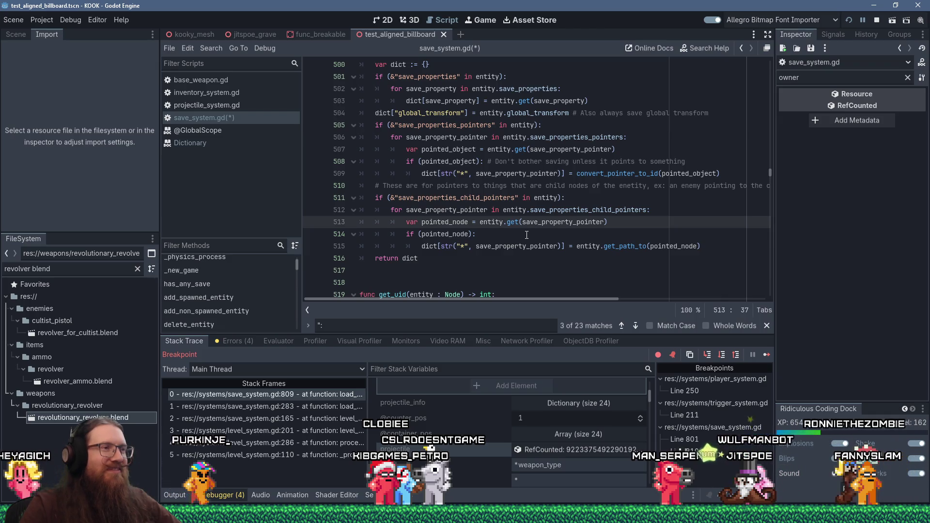
{"action": "scroll", "coordinate": [522, 240], "scroll_direction": "up", "scroll_amount": 5}
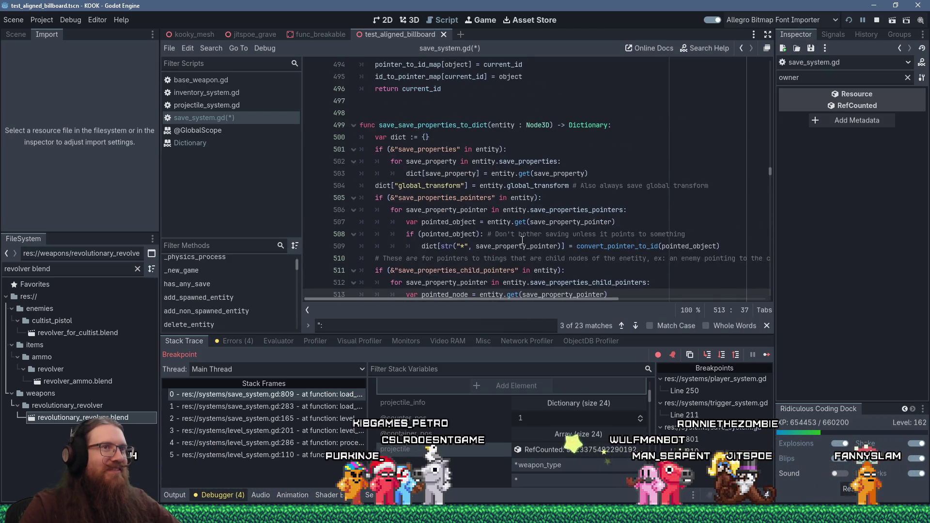
{"action": "scroll", "coordinate": [522, 240], "scroll_direction": "down", "scroll_amount": 7}
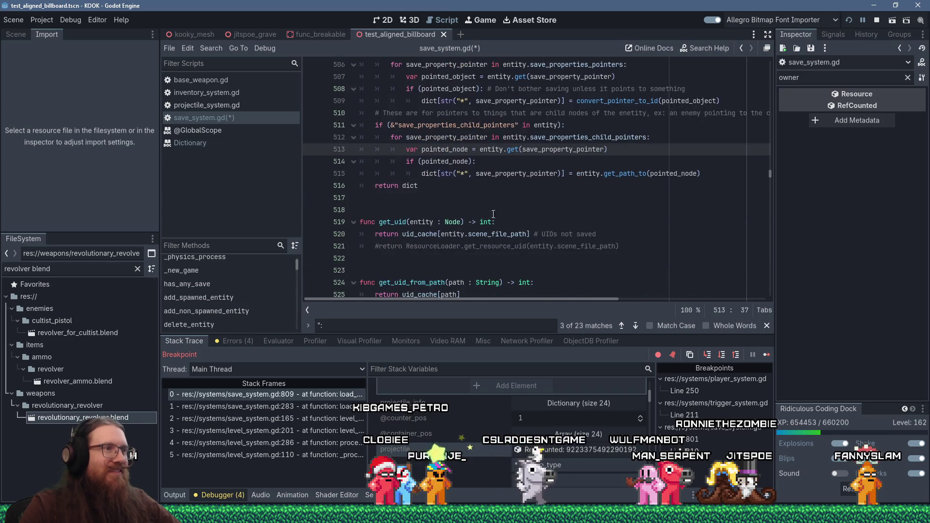
{"action": "left_click", "coordinate": [488, 188]}
{"action": "key", "text": "F3"}
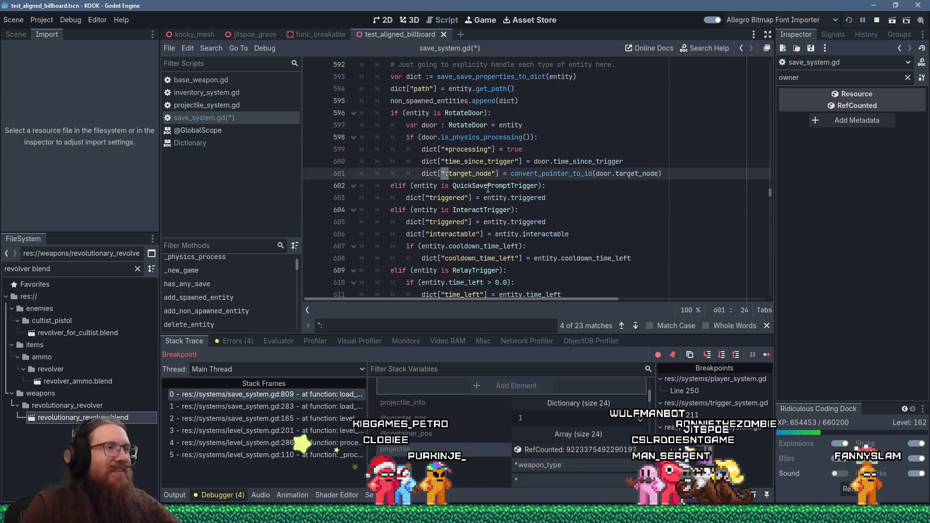
{"action": "left_click", "coordinate": [488, 188]}
{"action": "scroll", "coordinate": [488, 189], "scroll_direction": "up", "scroll_amount": 1}
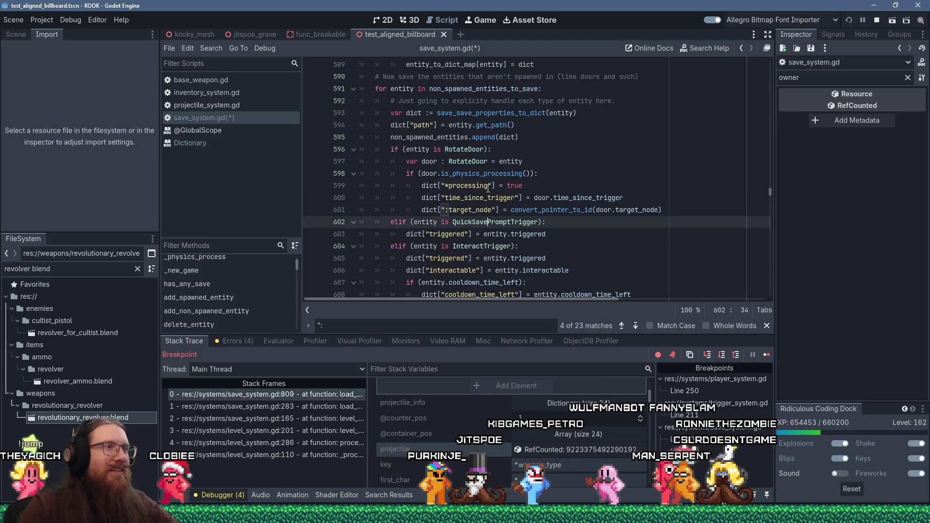
{"action": "left_click", "coordinate": [488, 188]}
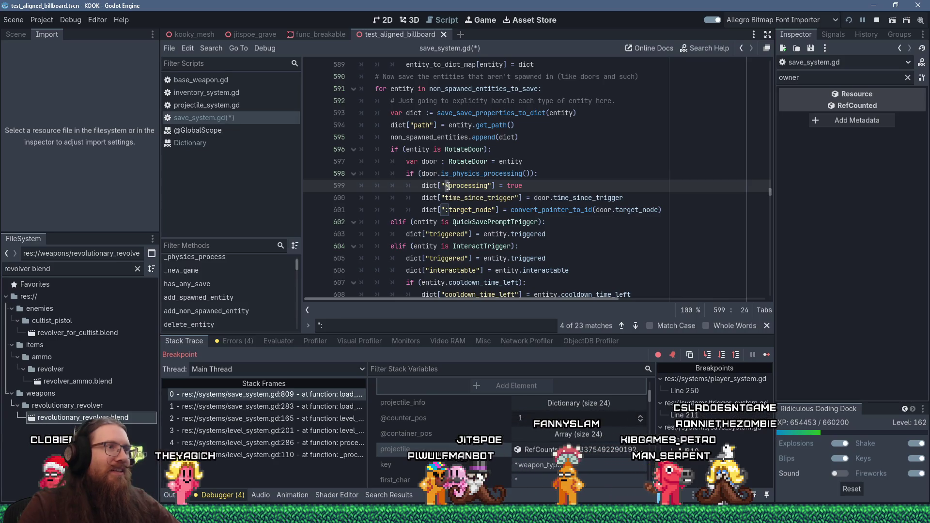
{"action": "left_click", "coordinate": [448, 186]}
{"action": "type", "text": ":"}
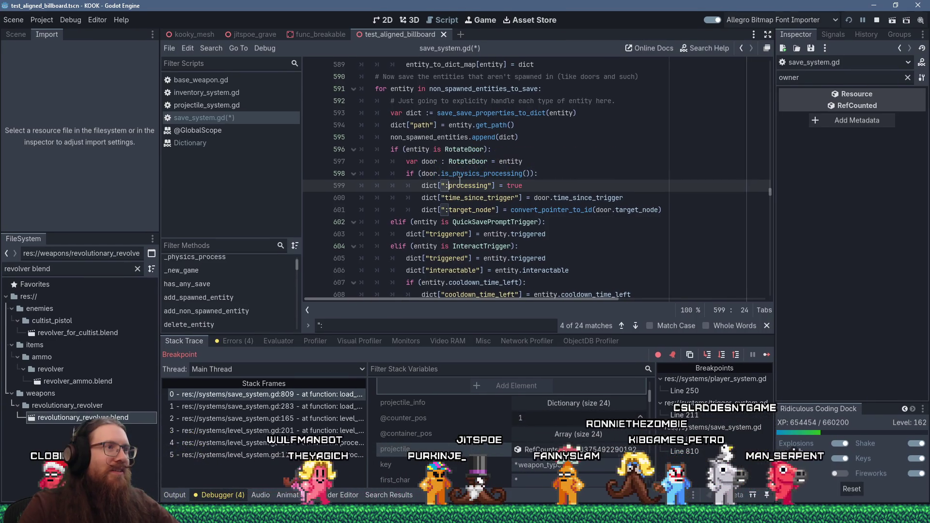
- Change the target_node (line 601) and triggering_body (line 612) key prefixes from ':' to '*'
{"action": "left_click", "coordinate": [450, 210]}
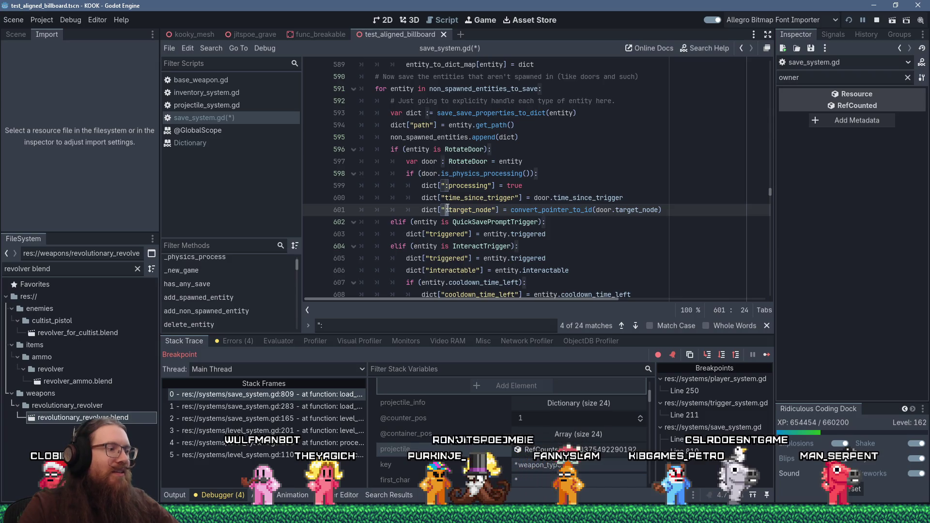
{"action": "key", "text": "BackSpace"}
{"action": "type", "text": "*"}
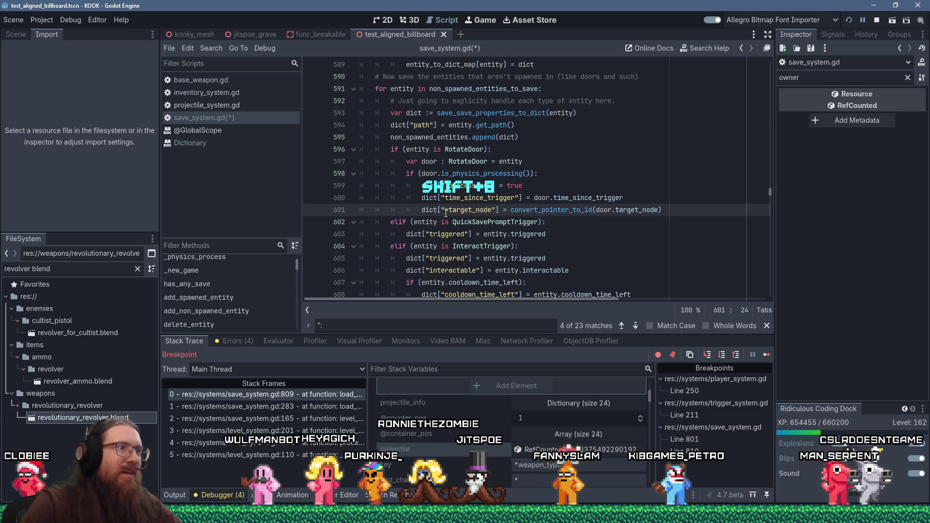
{"action": "scroll", "coordinate": [446, 213], "scroll_direction": "down", "scroll_amount": 2}
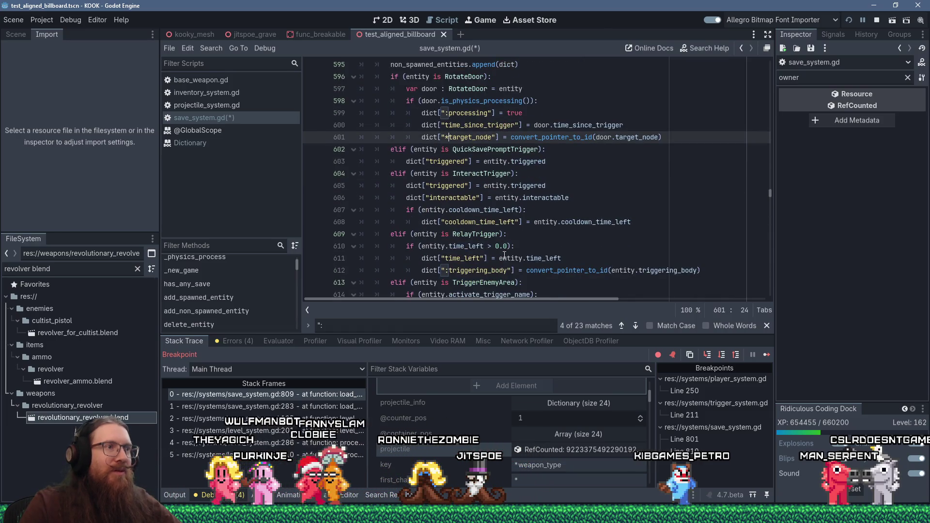
{"action": "left_click", "coordinate": [449, 272]}
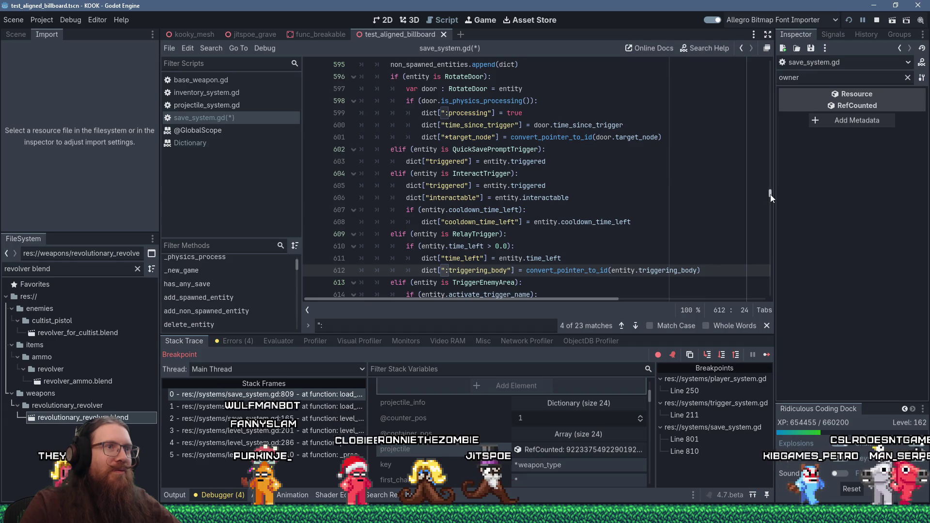
{"action": "left_click", "coordinate": [449, 270]}
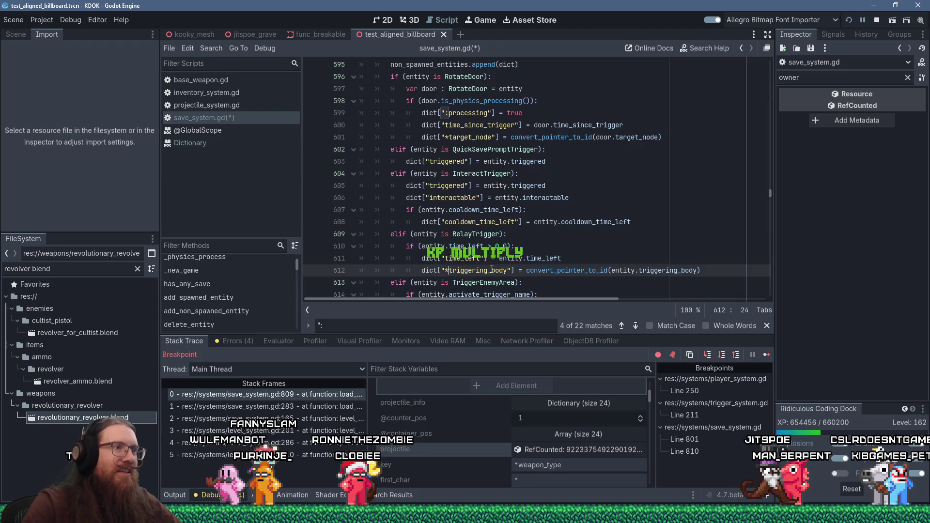
{"action": "scroll", "coordinate": [499, 259], "scroll_direction": "down", "scroll_amount": 2}
{"action": "key", "text": "BackSpace"}
{"action": "type", "text": "*"}
{"action": "scroll", "coordinate": [502, 255], "scroll_direction": "down", "scroll_amount": 3}
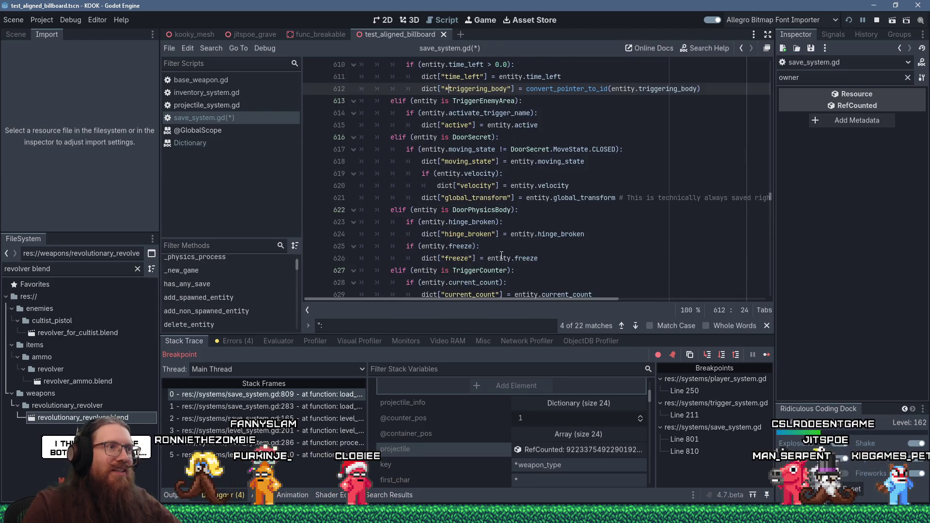
{"action": "scroll", "coordinate": [502, 256], "scroll_direction": "down", "scroll_amount": 2}
- Change the anim key prefix on line 538 from '*' to ':'
{"action": "left_click_drag", "start_coordinate": [770, 199], "coordinate": [752, 53]}
{"action": "left_click", "coordinate": [496, 173]}
{"action": "scroll", "coordinate": [585, 184], "scroll_direction": "down", "scroll_amount": 13}
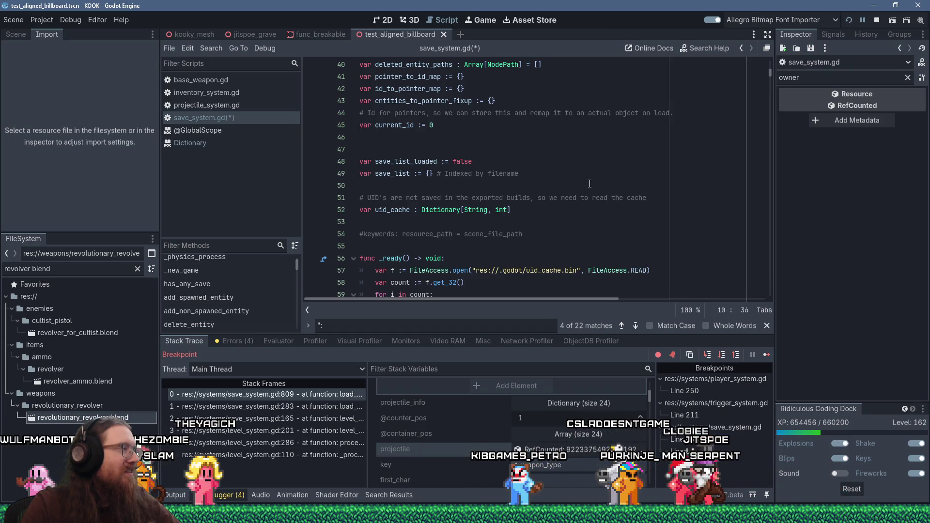
{"action": "scroll", "coordinate": [590, 184], "scroll_direction": "down", "scroll_amount": 5}
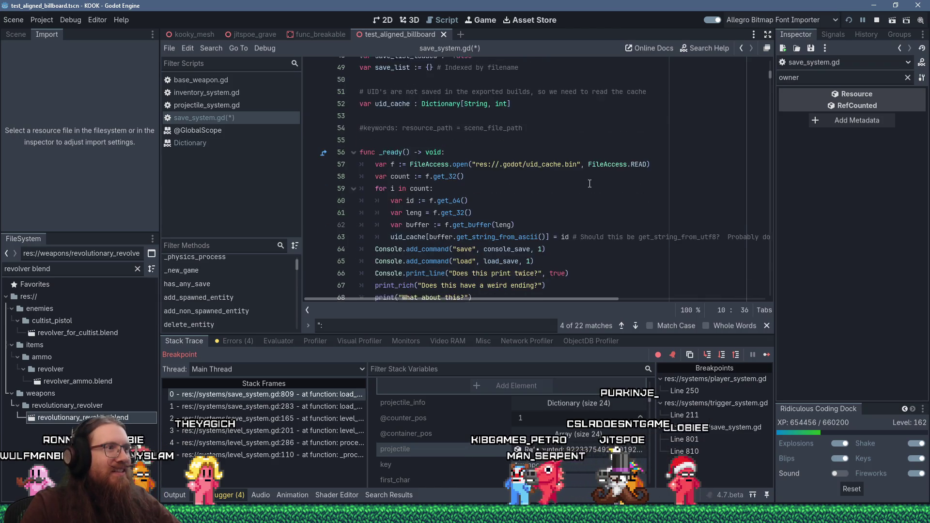
{"action": "scroll", "coordinate": [590, 184], "scroll_direction": "down", "scroll_amount": 4}
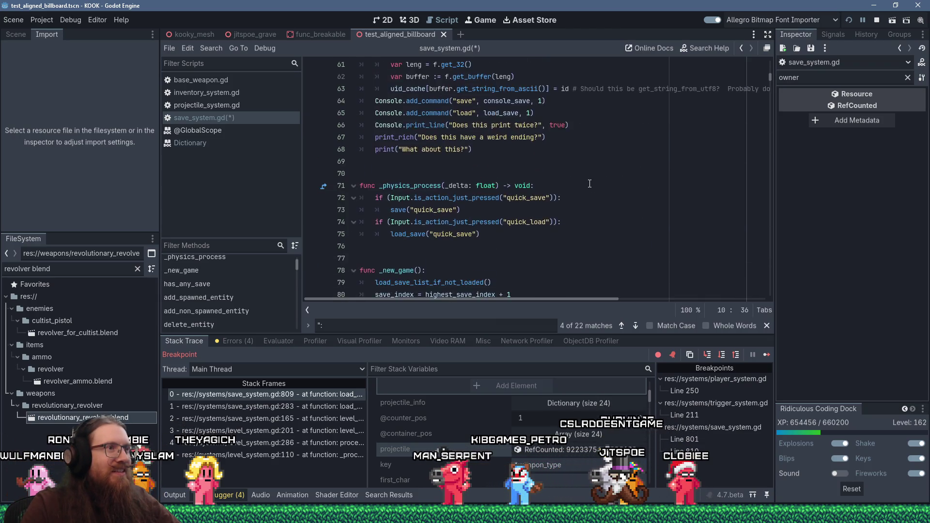
{"action": "scroll", "coordinate": [589, 183], "scroll_direction": "down", "scroll_amount": 20}
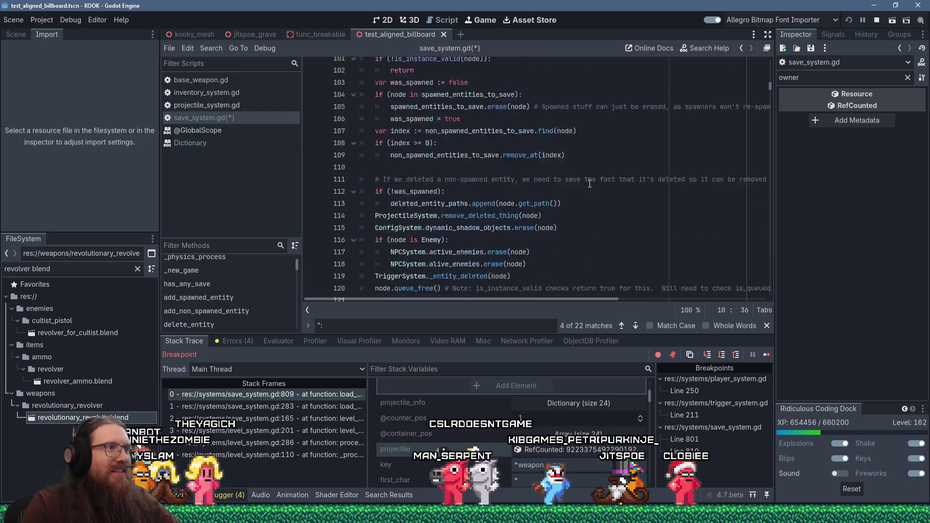
{"action": "scroll", "coordinate": [590, 184], "scroll_direction": "down", "scroll_amount": 12}
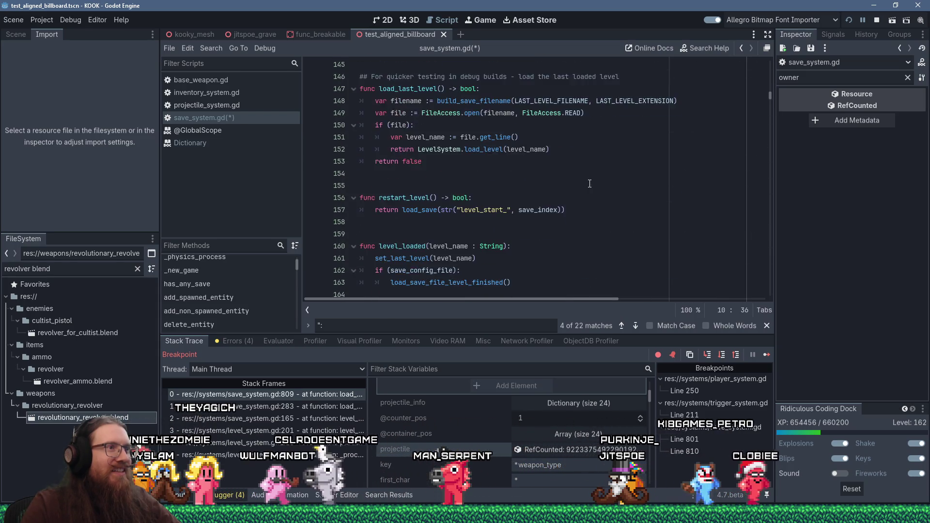
{"action": "scroll", "coordinate": [590, 183], "scroll_direction": "down", "scroll_amount": 6}
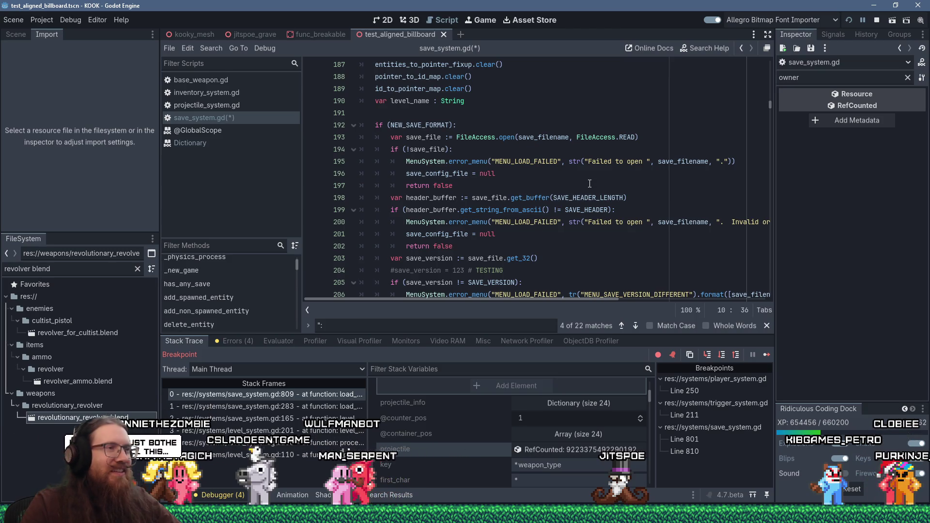
{"action": "scroll", "coordinate": [590, 184], "scroll_direction": "down", "scroll_amount": 7}
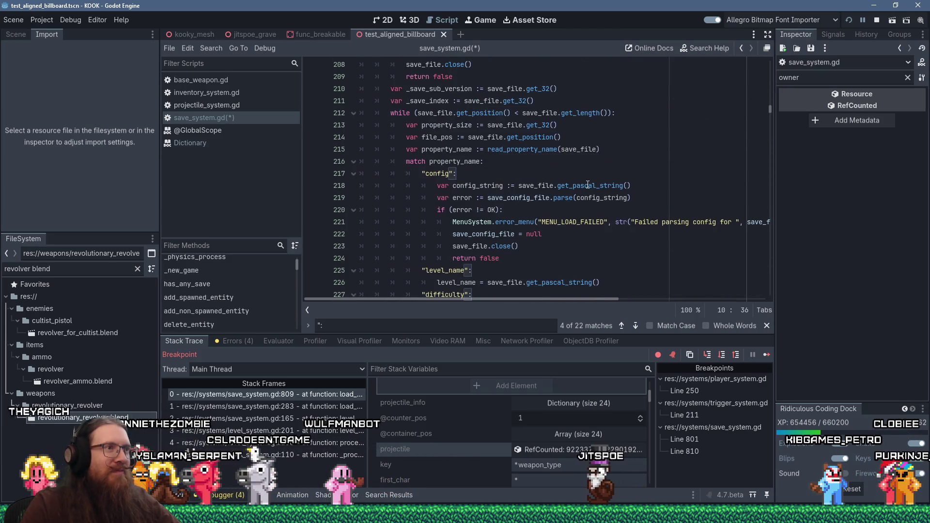
{"action": "scroll", "coordinate": [588, 185], "scroll_direction": "down", "scroll_amount": 8}
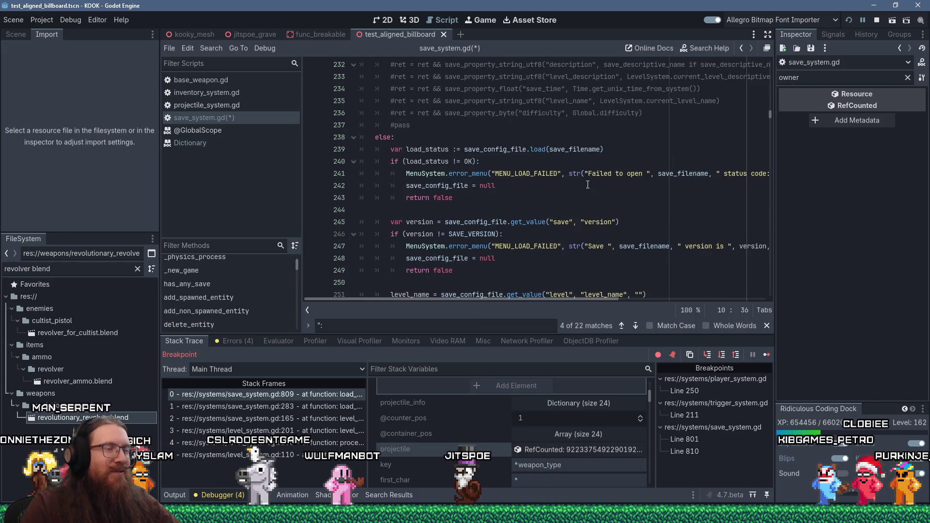
{"action": "scroll", "coordinate": [588, 185], "scroll_direction": "down", "scroll_amount": 3}
{"action": "scroll", "coordinate": [588, 184], "scroll_direction": "down", "scroll_amount": 9}
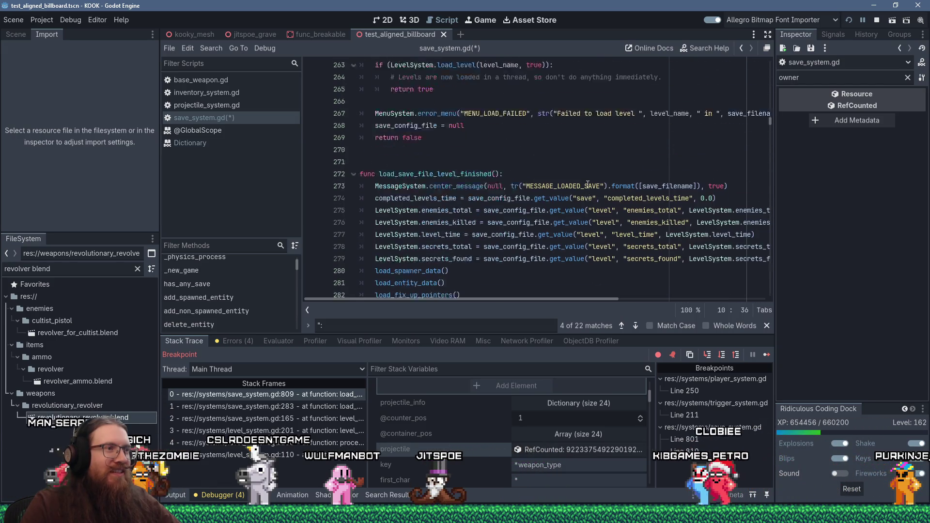
{"action": "scroll", "coordinate": [588, 184], "scroll_direction": "down", "scroll_amount": 1}
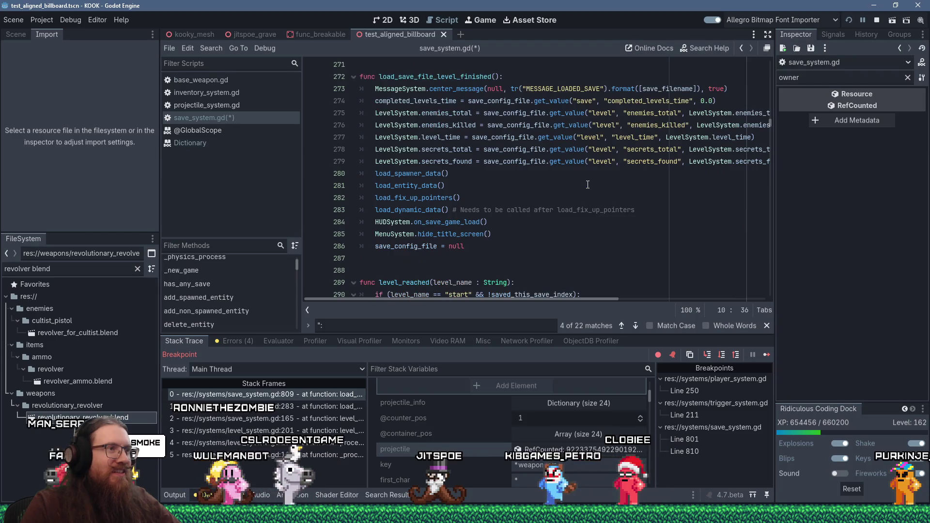
{"action": "scroll", "coordinate": [588, 185], "scroll_direction": "down", "scroll_amount": 4}
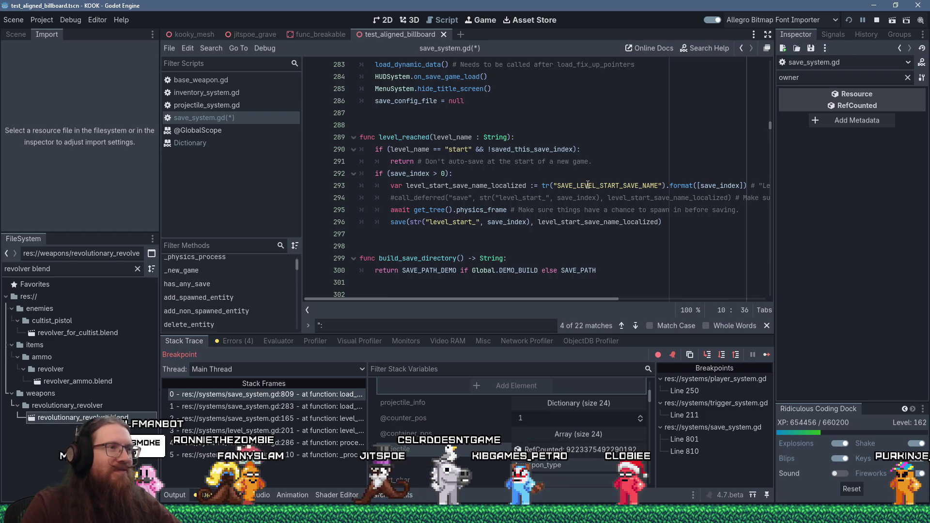
{"action": "scroll", "coordinate": [588, 185], "scroll_direction": "down", "scroll_amount": 4}
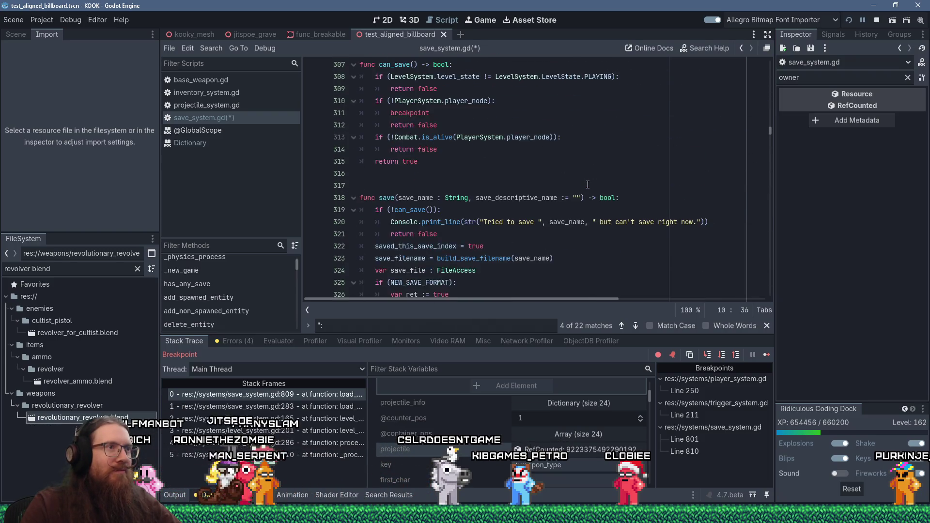
{"action": "scroll", "coordinate": [588, 185], "scroll_direction": "down", "scroll_amount": 7}
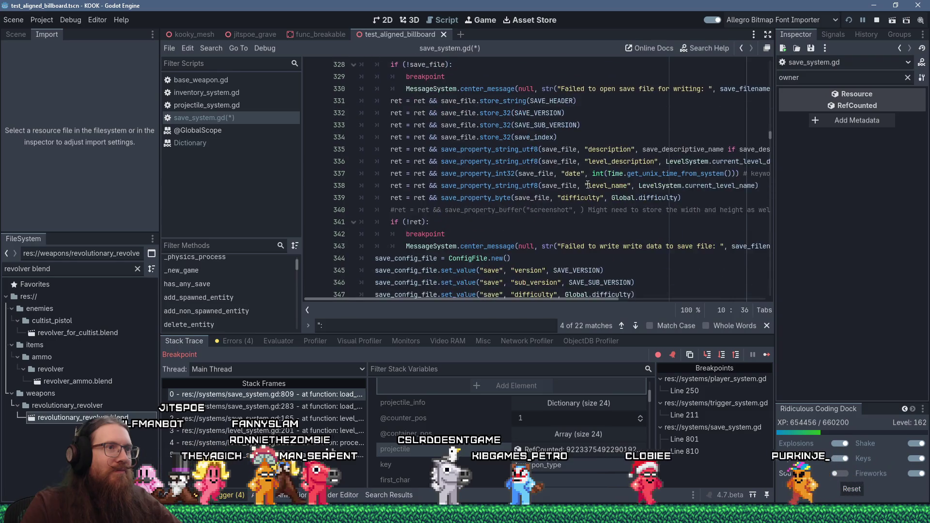
{"action": "scroll", "coordinate": [588, 185], "scroll_direction": "down", "scroll_amount": 11}
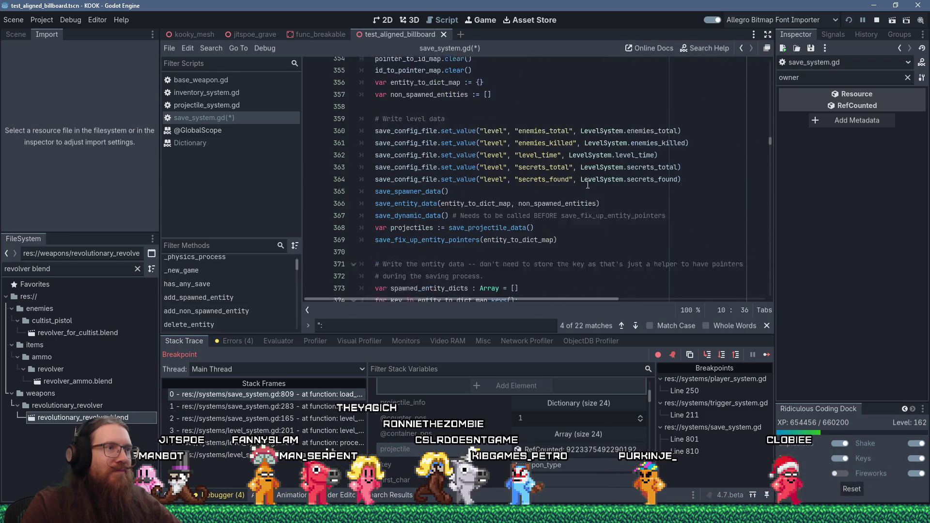
{"action": "scroll", "coordinate": [588, 185], "scroll_direction": "down", "scroll_amount": 8}
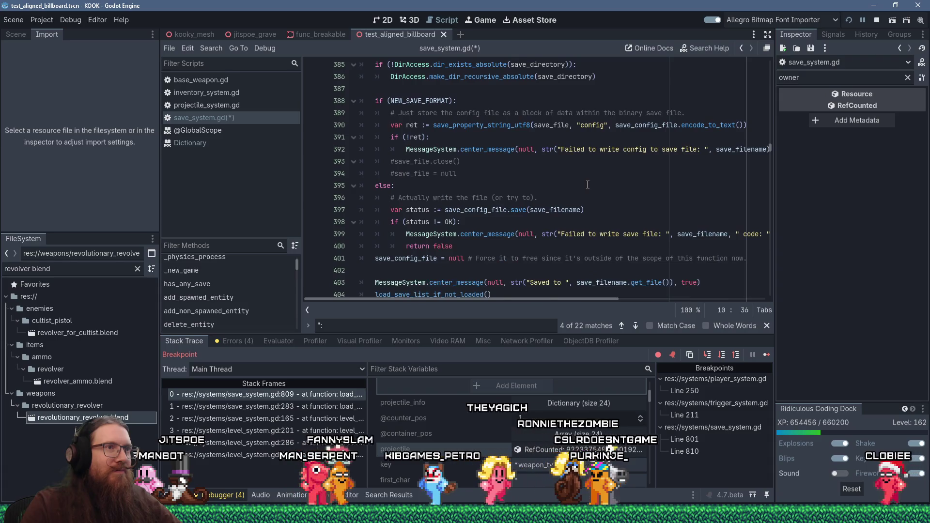
{"action": "scroll", "coordinate": [588, 185], "scroll_direction": "down", "scroll_amount": 16}
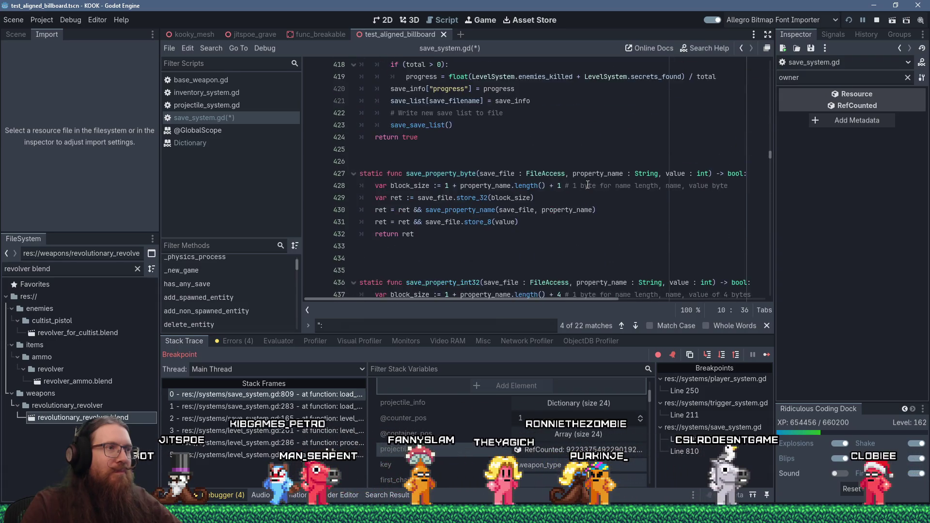
{"action": "scroll", "coordinate": [588, 184], "scroll_direction": "down", "scroll_amount": 3}
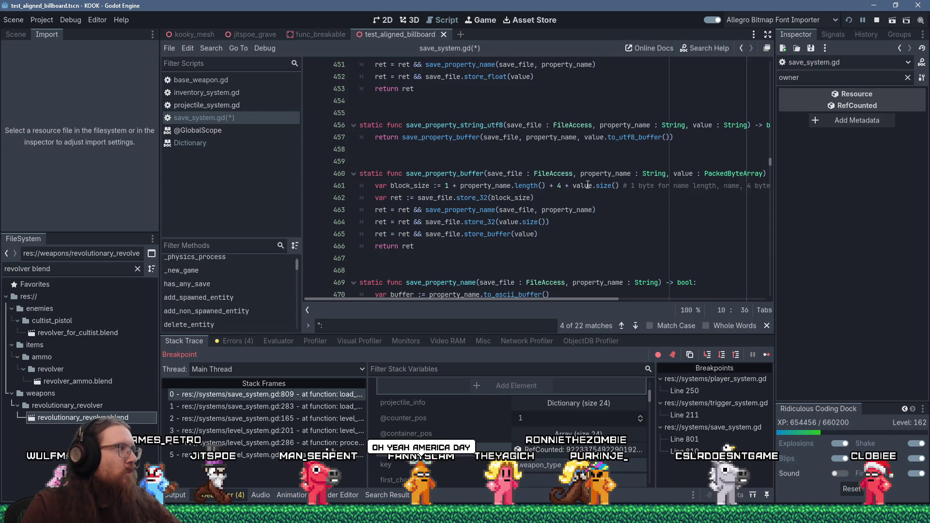
{"action": "scroll", "coordinate": [588, 185], "scroll_direction": "down", "scroll_amount": 13}
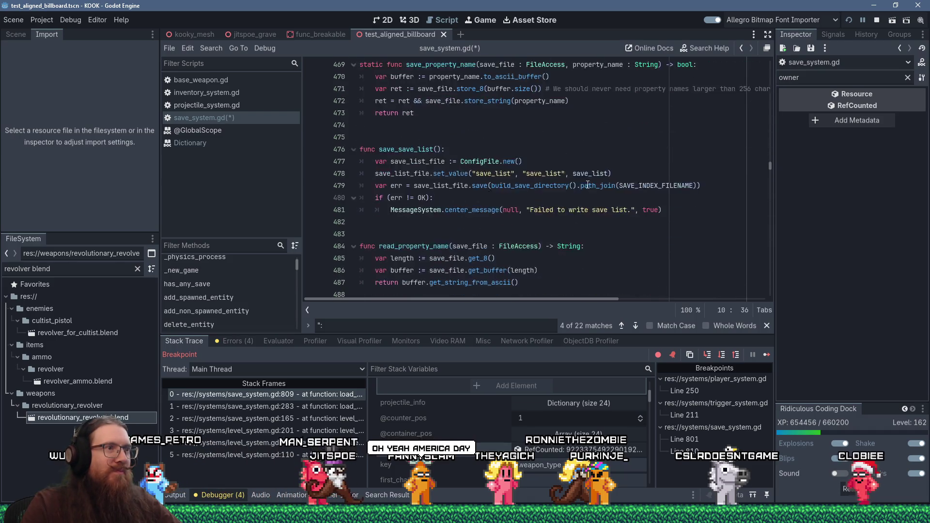
{"action": "scroll", "coordinate": [588, 185], "scroll_direction": "down", "scroll_amount": 5}
{"action": "scroll", "coordinate": [588, 184], "scroll_direction": "up", "scroll_amount": 2}
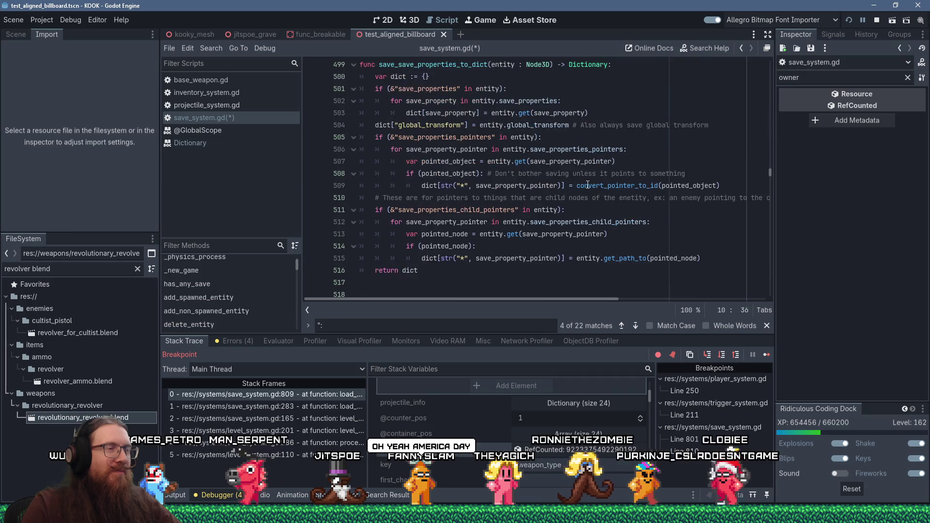
{"action": "scroll", "coordinate": [588, 184], "scroll_direction": "up", "scroll_amount": 3}
{"action": "scroll", "coordinate": [588, 184], "scroll_direction": "down", "scroll_amount": 2}
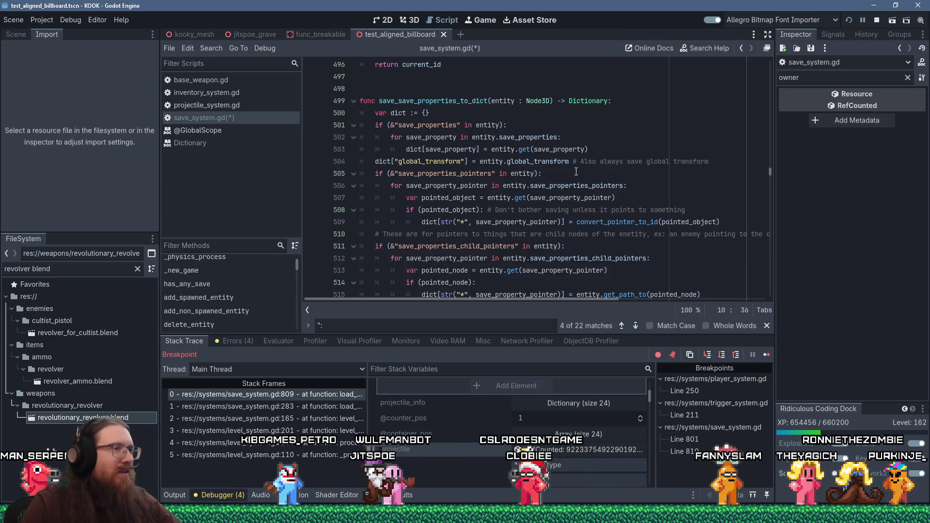
{"action": "scroll", "coordinate": [576, 172], "scroll_direction": "down", "scroll_amount": 3}
{"action": "scroll", "coordinate": [576, 172], "scroll_direction": "down", "scroll_amount": 2}
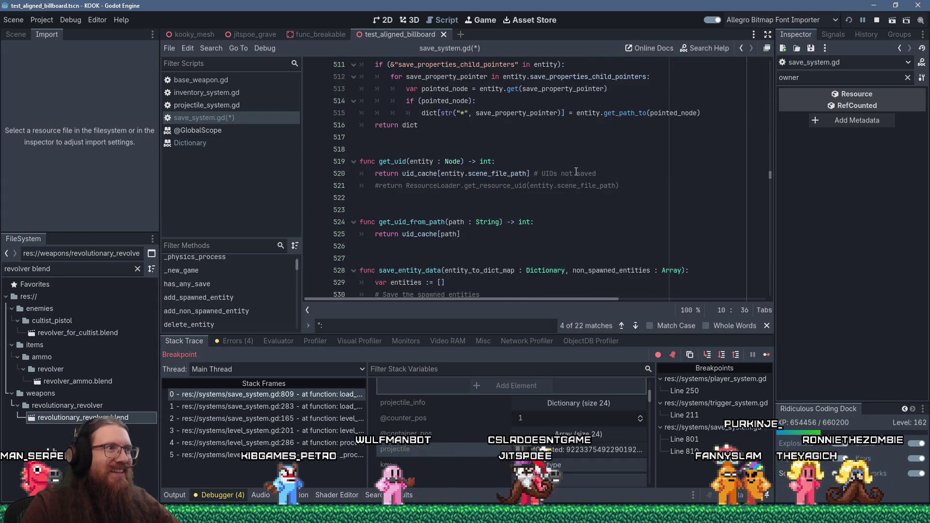
{"action": "scroll", "coordinate": [577, 172], "scroll_direction": "down", "scroll_amount": 5}
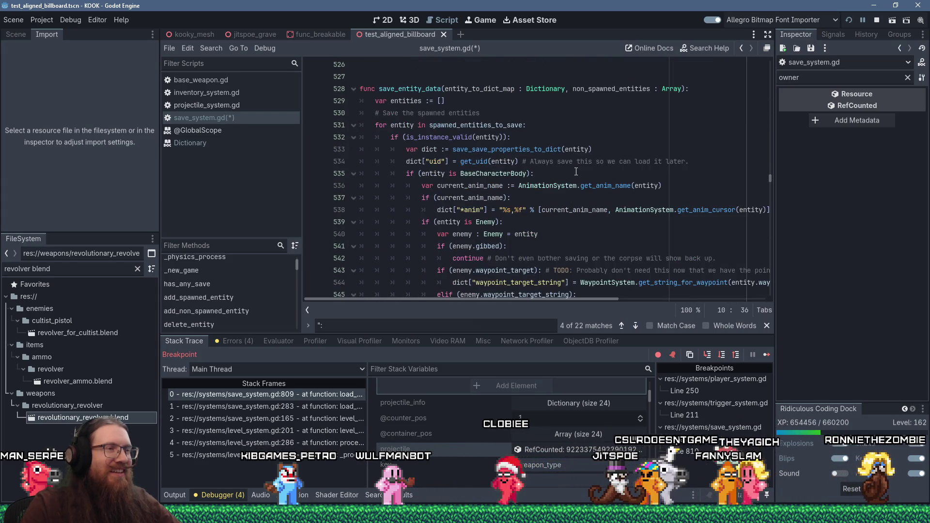
{"action": "scroll", "coordinate": [576, 172], "scroll_direction": "down", "scroll_amount": 1}
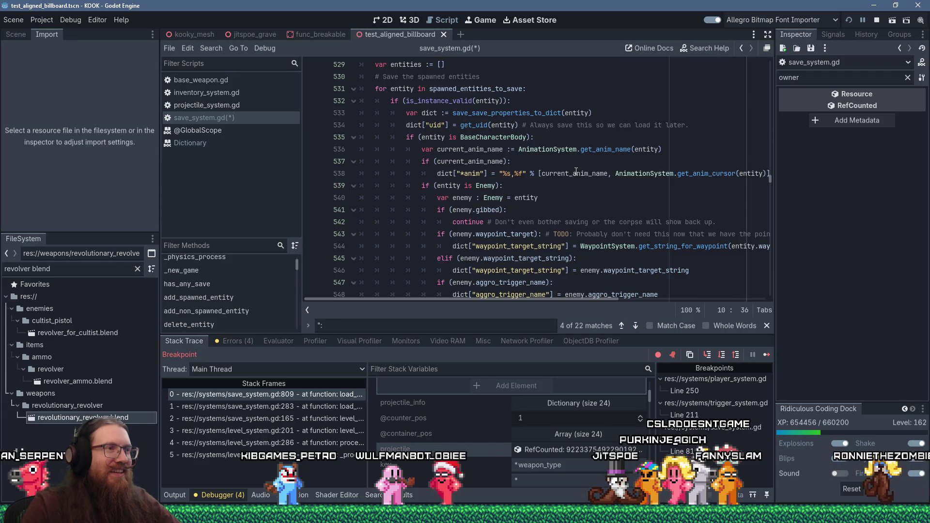
{"action": "left_click", "coordinate": [465, 173]}
{"action": "key", "text": "BackSpace"}
{"action": "type", "text": ":"}
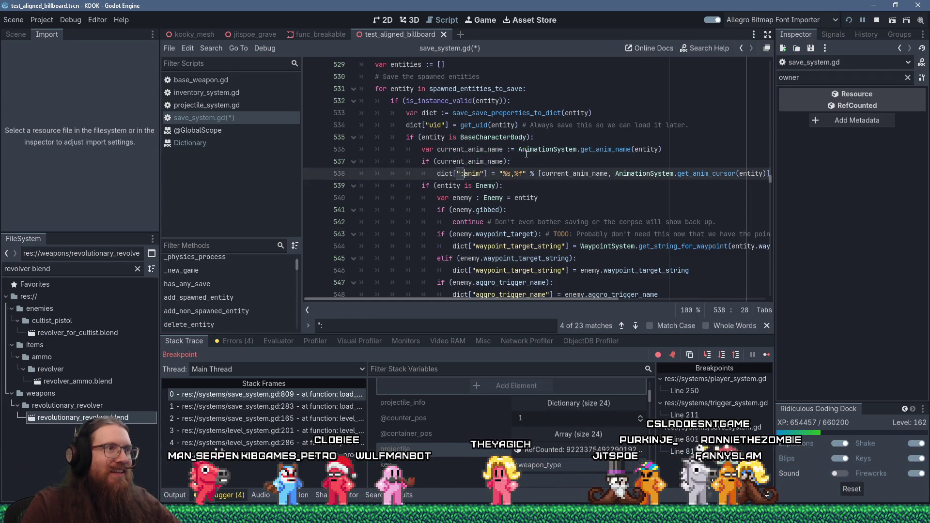
- Switch the current_action_index and current_triggered_action key prefixes on lines 562 and 565 from '*' to ':'
{"action": "scroll", "coordinate": [528, 144], "scroll_direction": "down", "scroll_amount": 5}
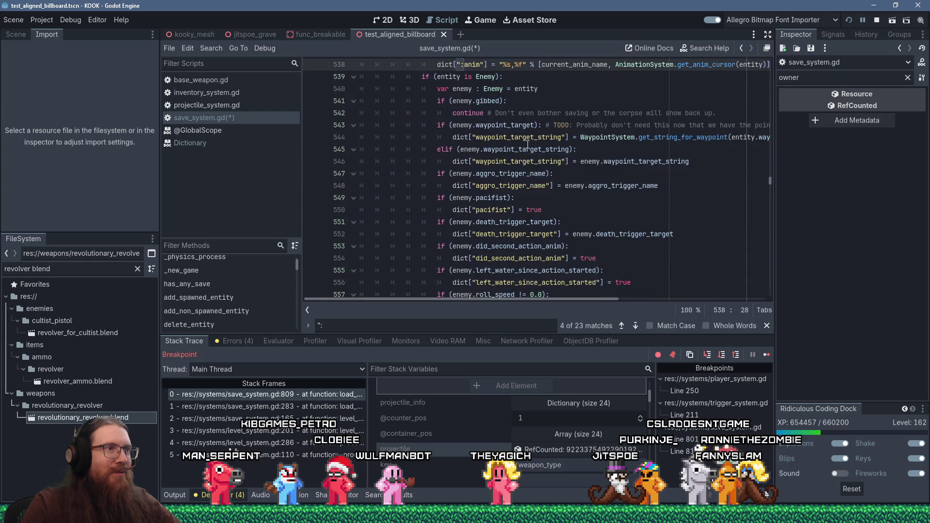
{"action": "scroll", "coordinate": [528, 145], "scroll_direction": "down", "scroll_amount": 2}
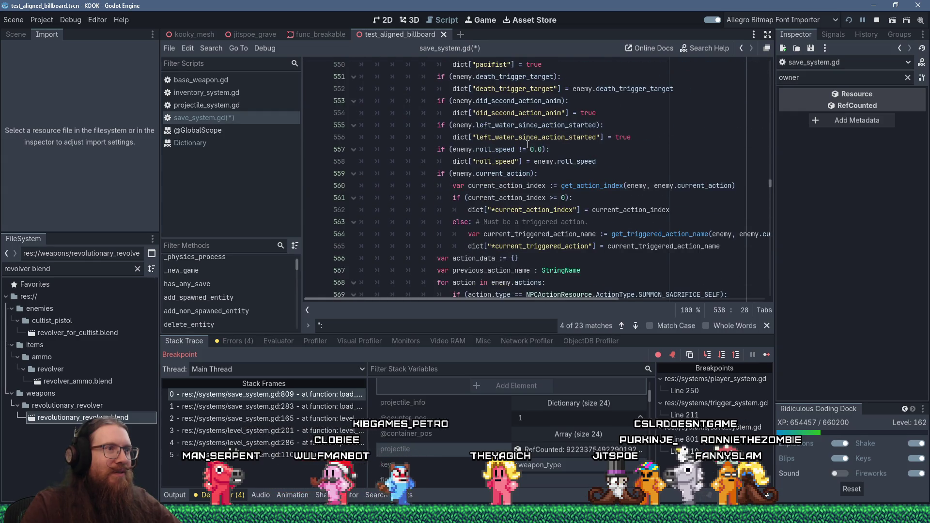
{"action": "left_click", "coordinate": [493, 210]}
{"action": "key", "text": "BackSpace"}
{"action": "type", "text": ":"}
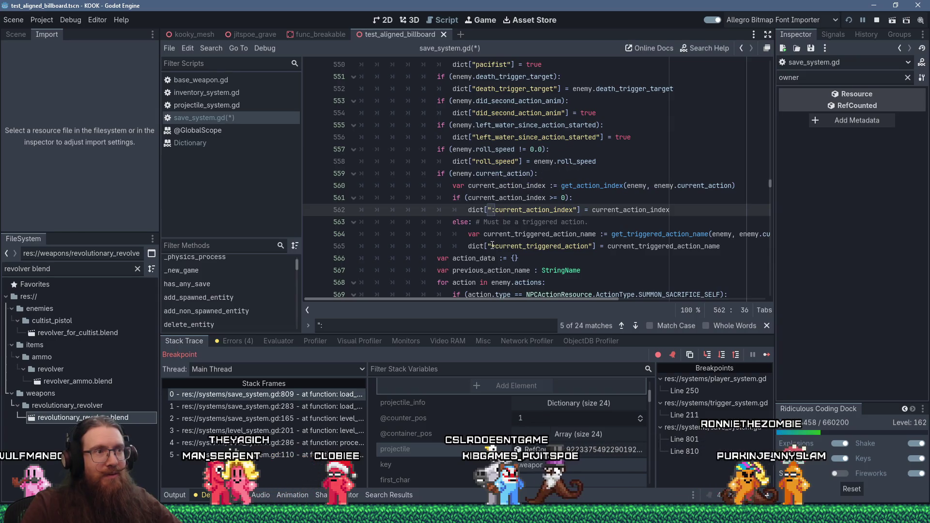
{"action": "left_click", "coordinate": [494, 246]}
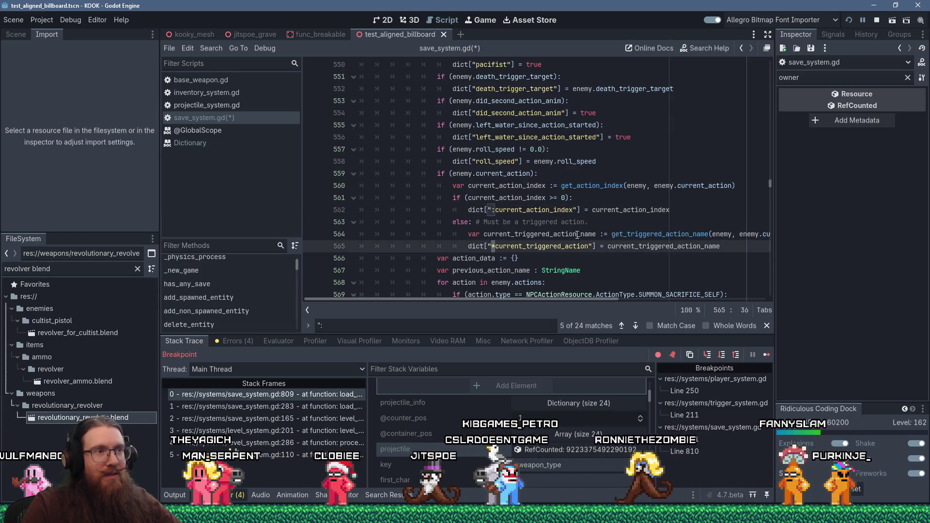
{"action": "key", "text": "BackSpace"}
{"action": "type", "text": ":"}
{"action": "scroll", "coordinate": [527, 194], "scroll_direction": "down", "scroll_amount": 2}
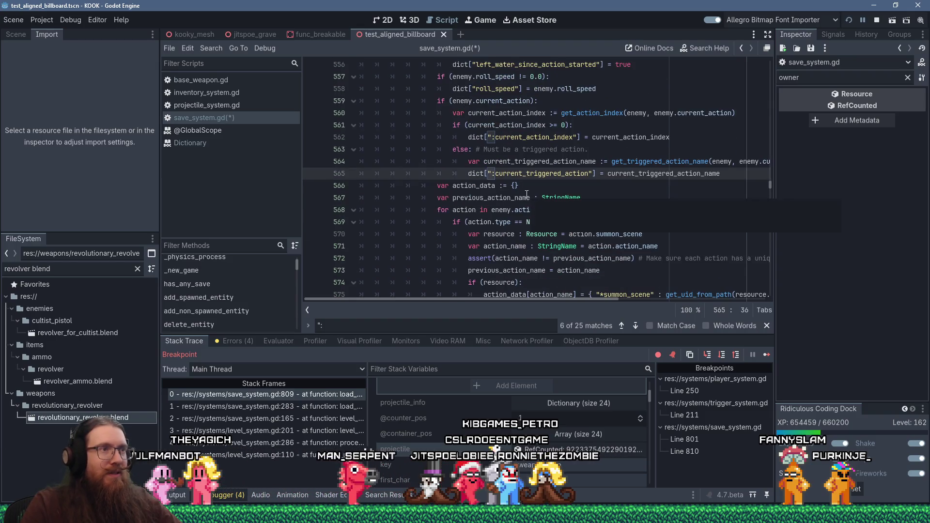
{"action": "scroll", "coordinate": [527, 194], "scroll_direction": "down", "scroll_amount": 4}
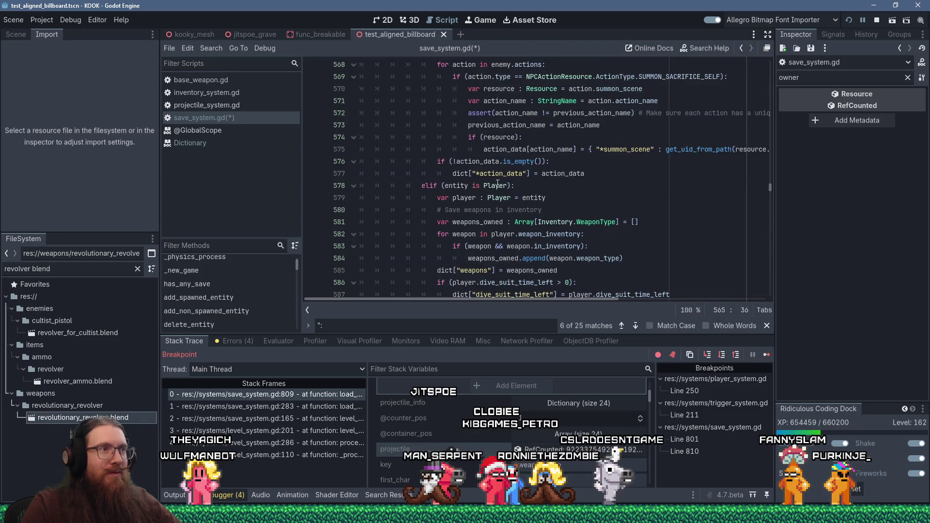
{"action": "left_click", "coordinate": [476, 173]}
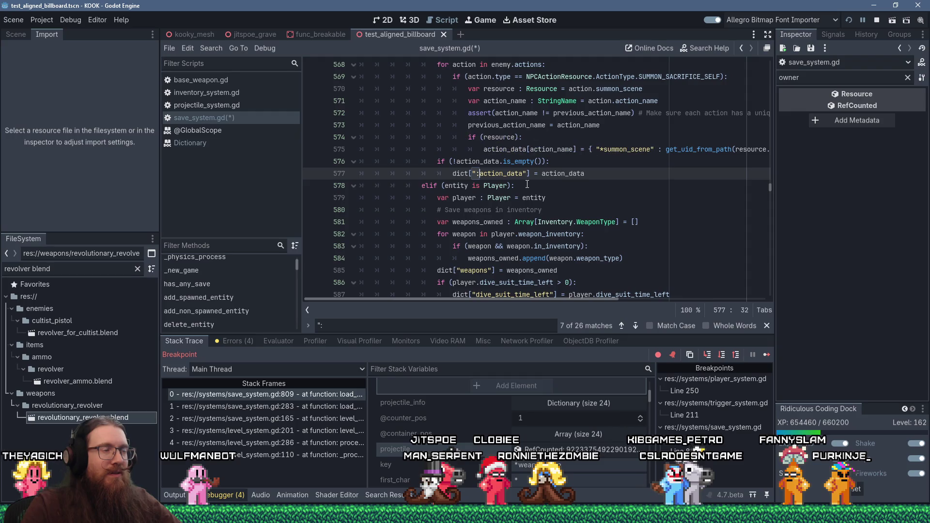
{"action": "scroll", "coordinate": [527, 185], "scroll_direction": "up", "scroll_amount": 3}
{"action": "scroll", "coordinate": [527, 185], "scroll_direction": "down", "scroll_amount": 5}
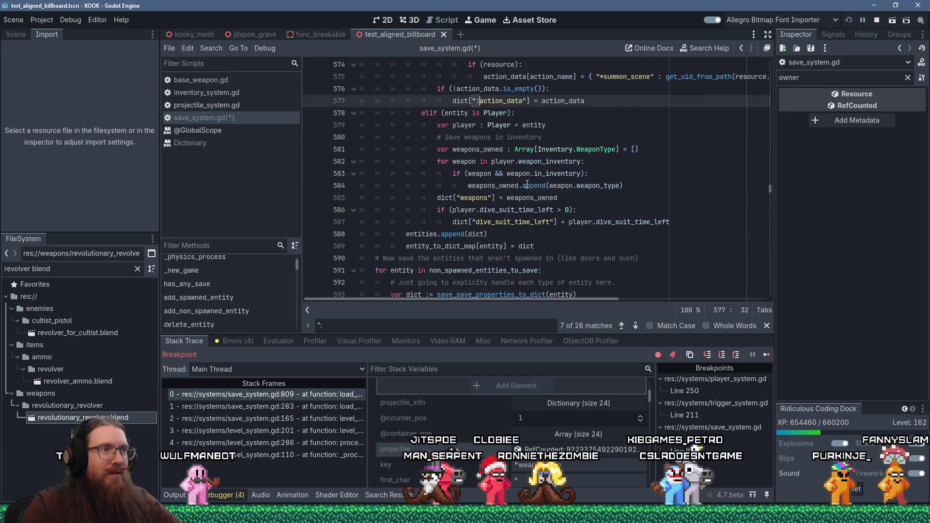
{"action": "scroll", "coordinate": [527, 185], "scroll_direction": "down", "scroll_amount": 5}
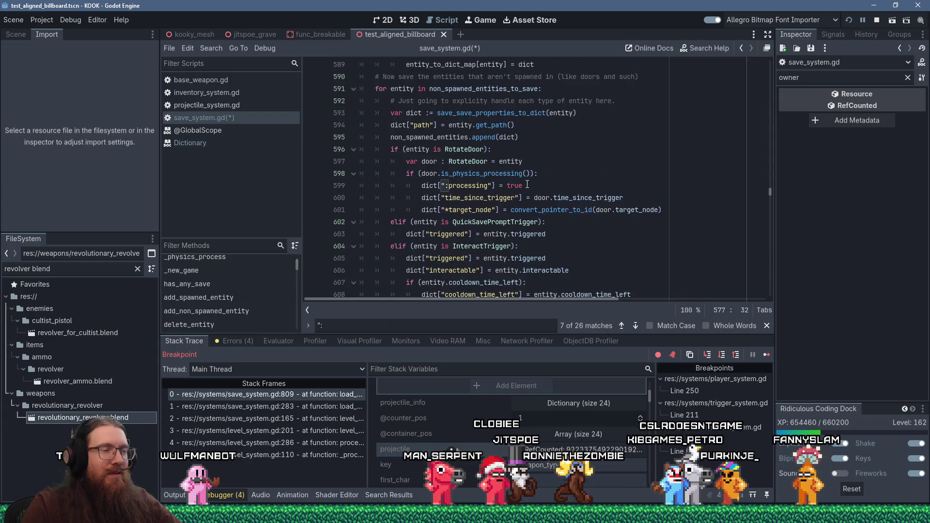
{"action": "scroll", "coordinate": [527, 185], "scroll_direction": "down", "scroll_amount": 3}
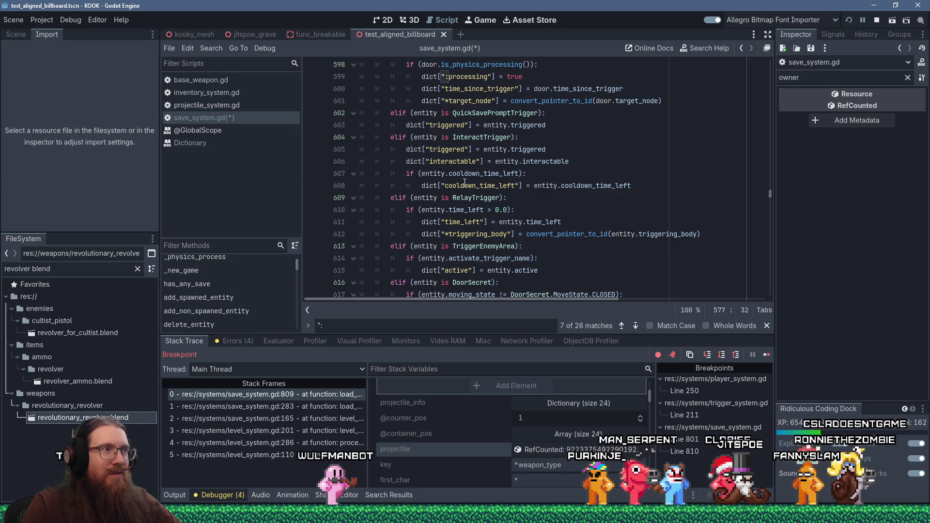
{"action": "scroll", "coordinate": [466, 217], "scroll_direction": "down", "scroll_amount": 5}
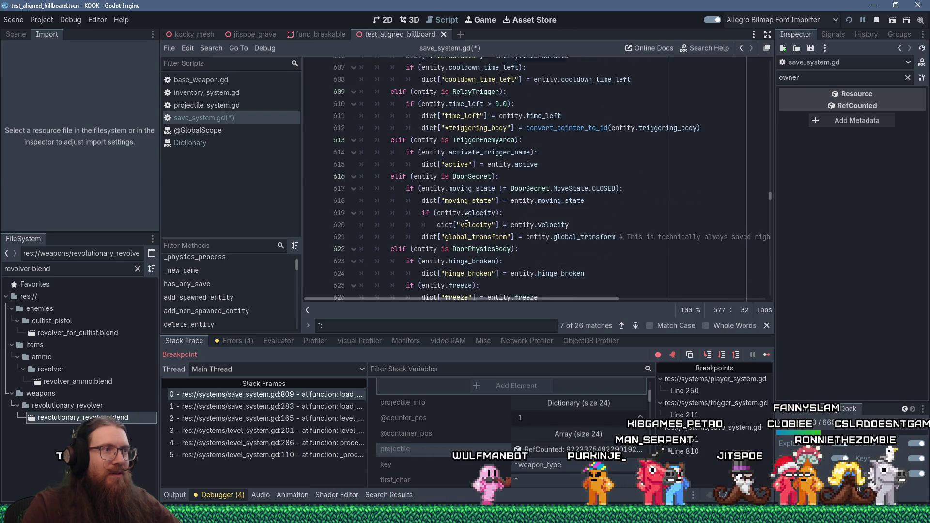
{"action": "scroll", "coordinate": [467, 218], "scroll_direction": "down", "scroll_amount": 6}
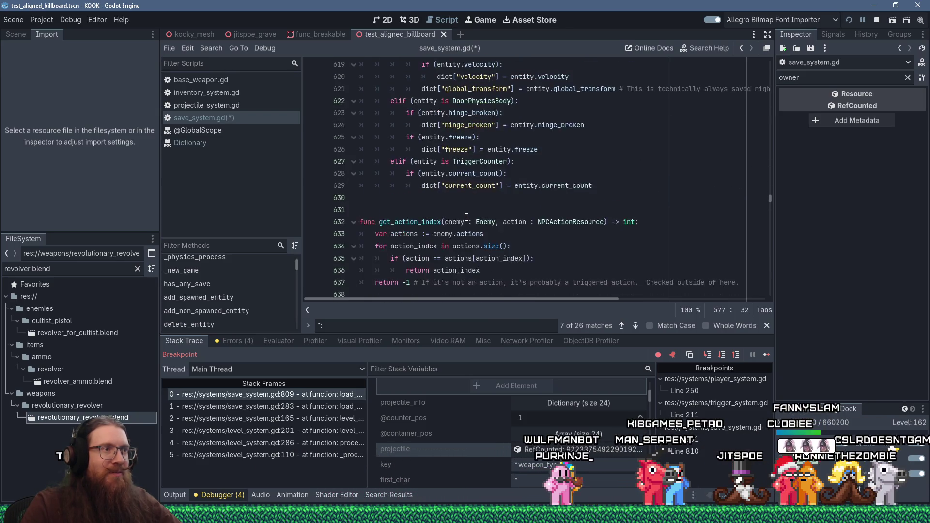
{"action": "scroll", "coordinate": [466, 217], "scroll_direction": "down", "scroll_amount": 5}
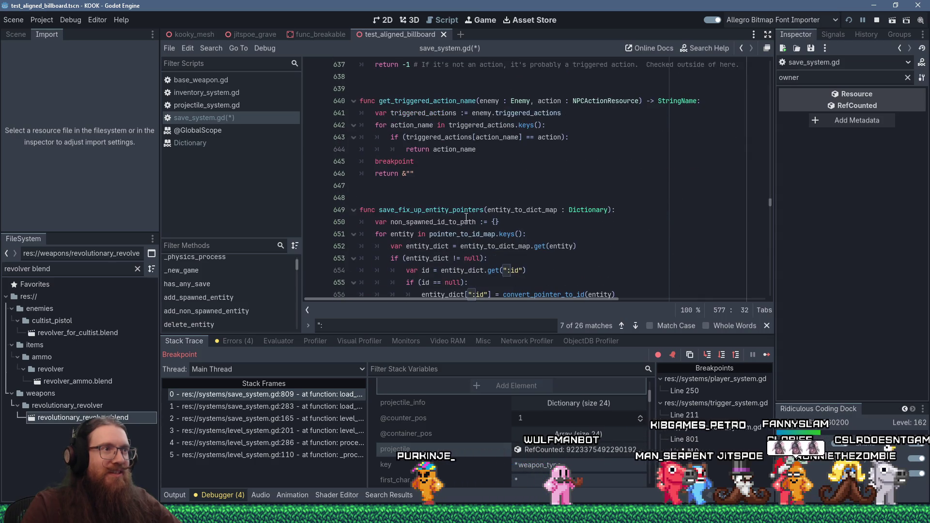
{"action": "scroll", "coordinate": [466, 217], "scroll_direction": "down", "scroll_amount": 3}
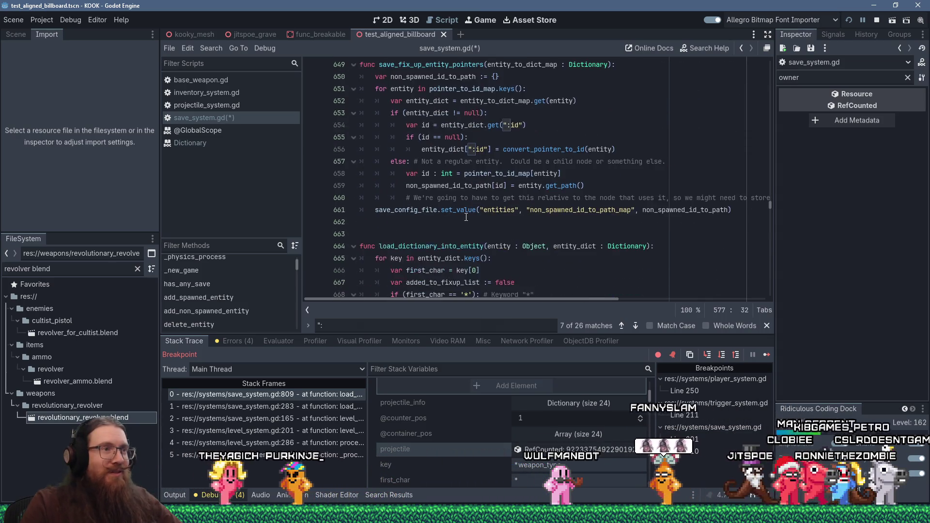
{"action": "scroll", "coordinate": [466, 218], "scroll_direction": "down", "scroll_amount": 1}
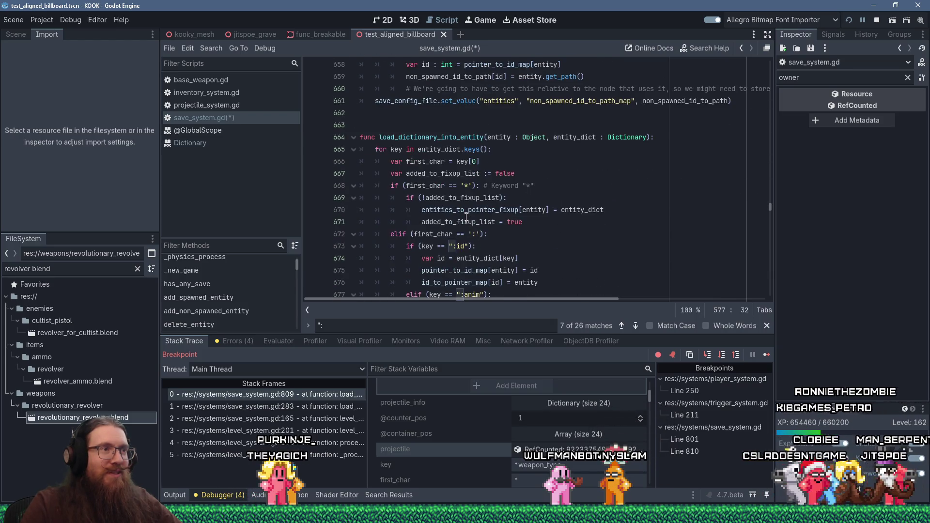
{"action": "scroll", "coordinate": [466, 218], "scroll_direction": "down", "scroll_amount": 2}
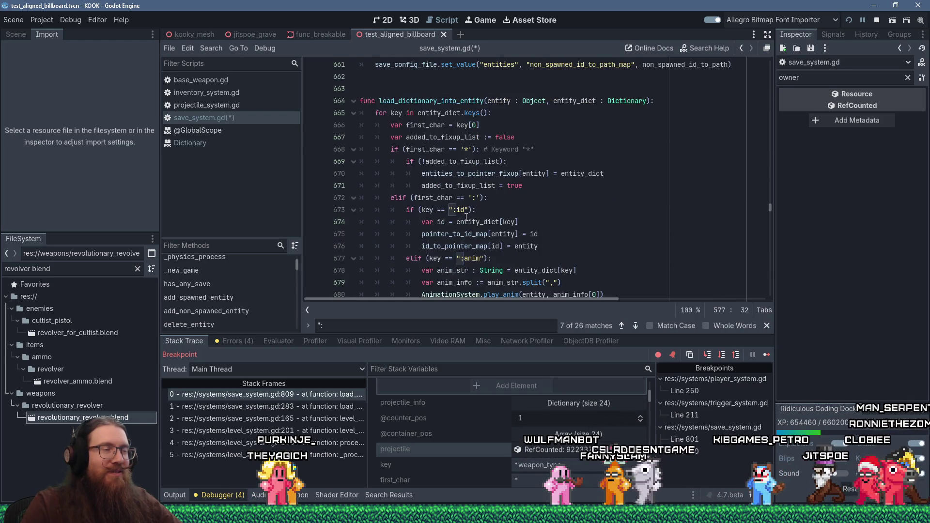
{"action": "scroll", "coordinate": [466, 218], "scroll_direction": "down", "scroll_amount": 5}
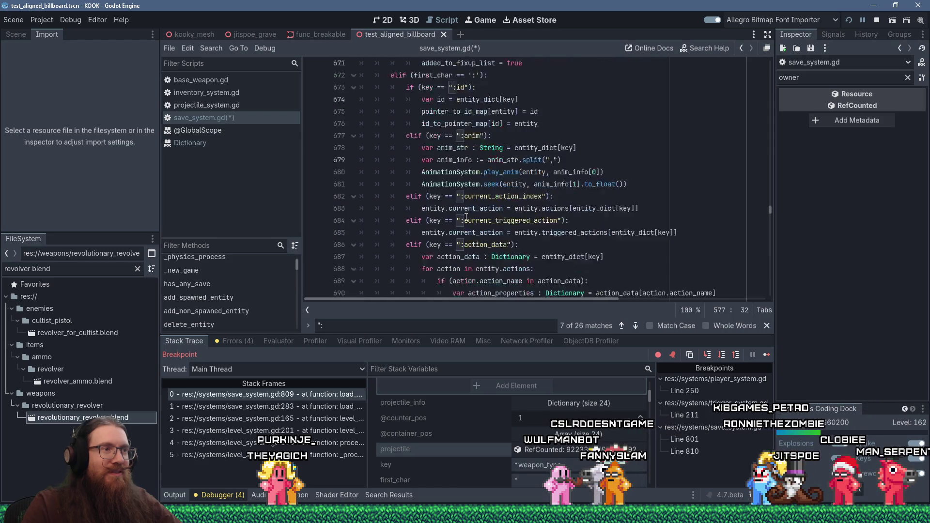
{"action": "scroll", "coordinate": [466, 218], "scroll_direction": "down", "scroll_amount": 3}
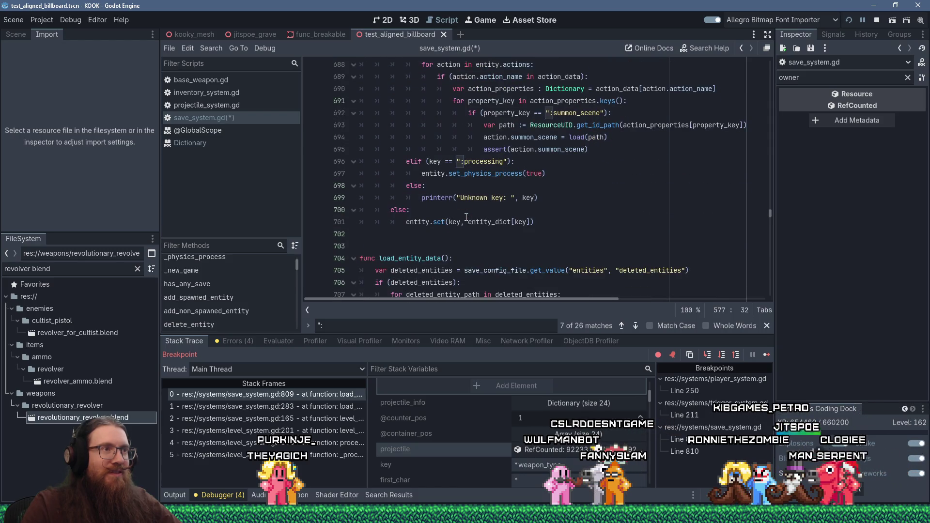
{"action": "scroll", "coordinate": [466, 217], "scroll_direction": "down", "scroll_amount": 4}
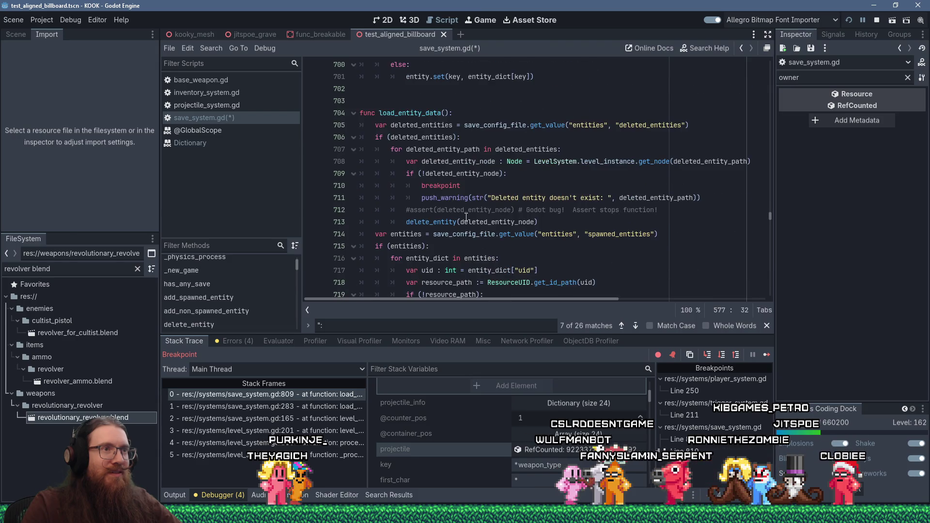
{"action": "scroll", "coordinate": [466, 218], "scroll_direction": "down", "scroll_amount": 3}
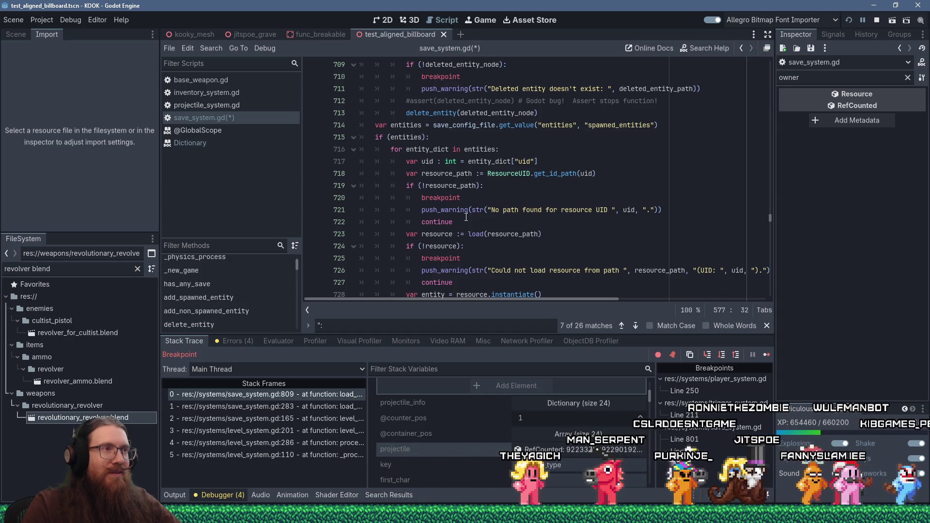
{"action": "mouse_move", "coordinate": [469, 215]}
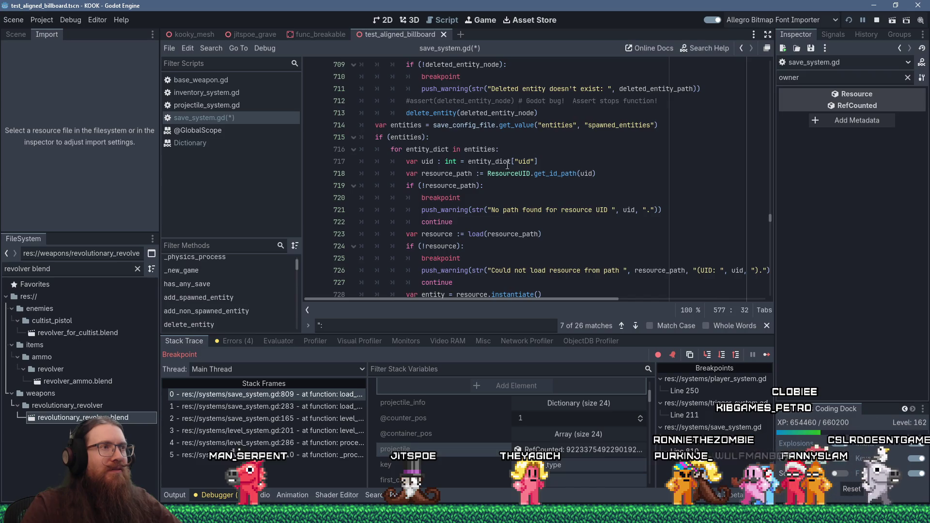
{"action": "double_click", "coordinate": [431, 162]}
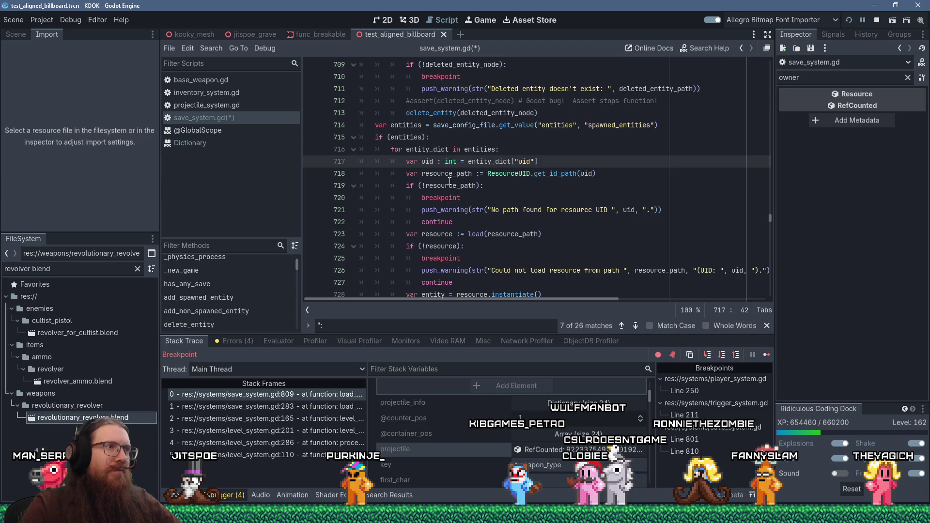
{"action": "scroll", "coordinate": [450, 181], "scroll_direction": "down", "scroll_amount": 3}
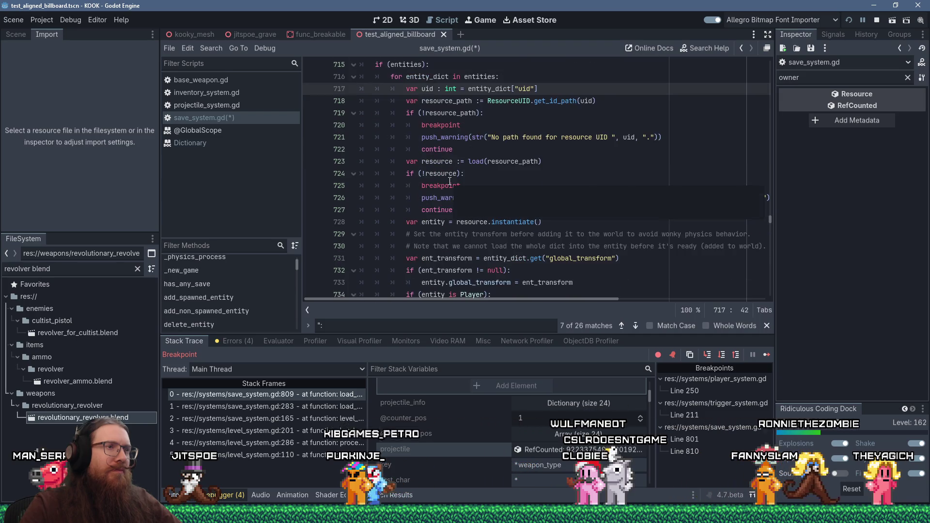
{"action": "scroll", "coordinate": [450, 181], "scroll_direction": "up", "scroll_amount": 2}
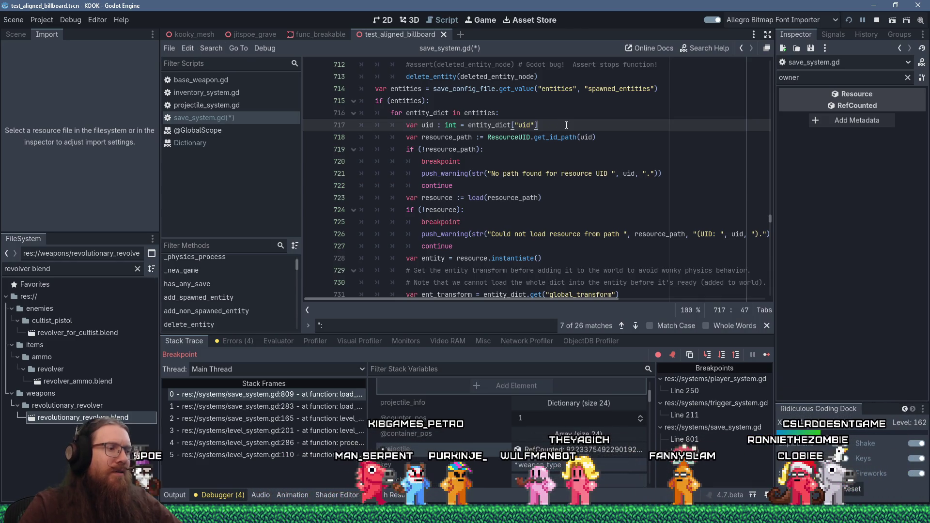
- Search the script for '"uid' and view the get_uid definition
{"action": "type", "text": "tocontinue"}
{"action": "key", "text": "ctrl+f"}
{"action": "type", "text": "\""}
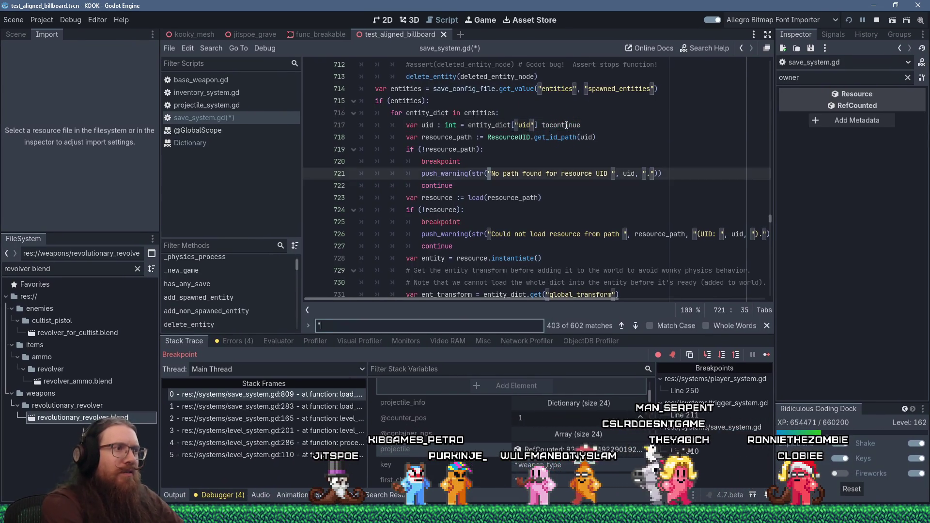
{"action": "type", "text": "uid"}
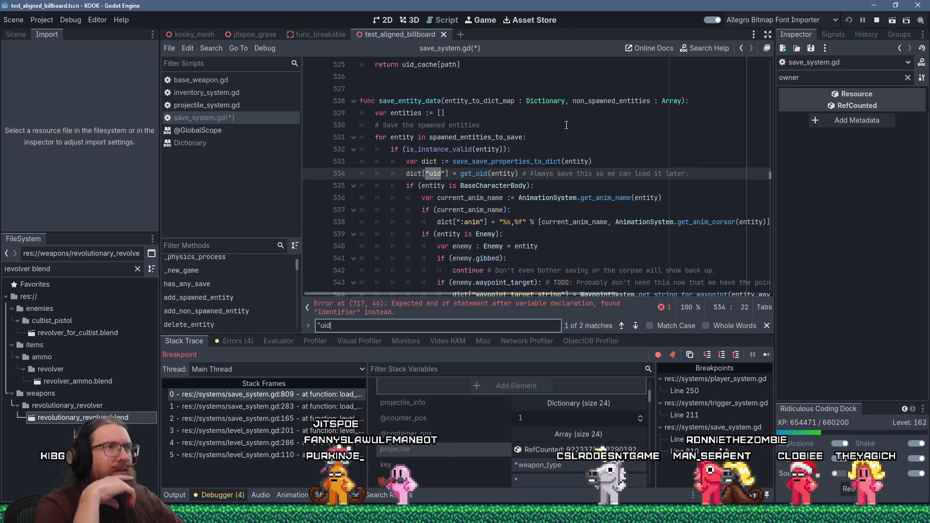
{"action": "left_click", "coordinate": [474, 174], "text": "ctrl"}
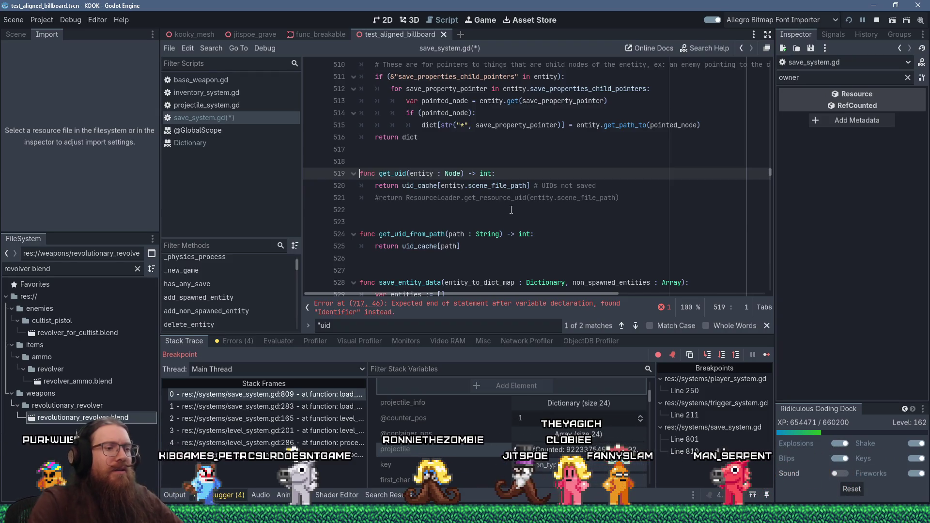
- Return to line 534 to confirm the uid is saved under ':uid'
{"action": "key", "text": "Page_Down"}
{"action": "left_click", "coordinate": [430, 169]}
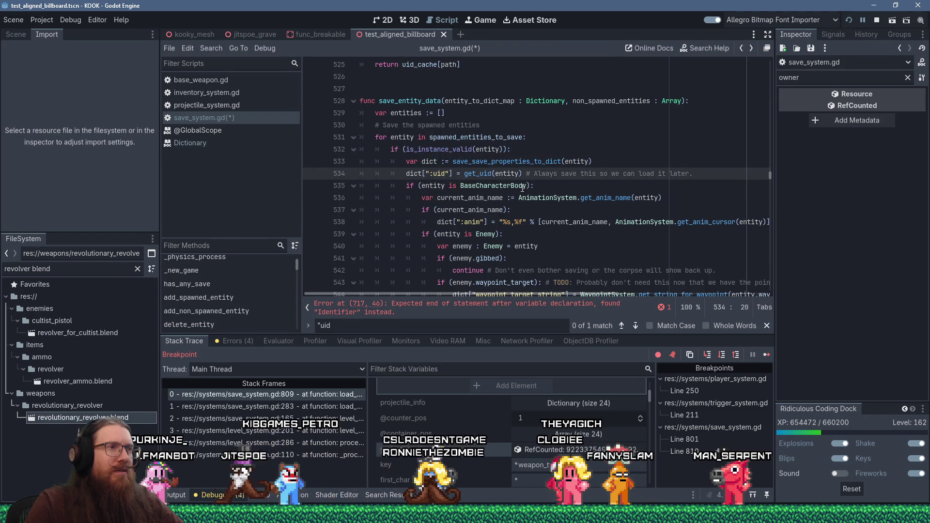
{"action": "scroll", "coordinate": [523, 188], "scroll_direction": "down", "scroll_amount": 3}
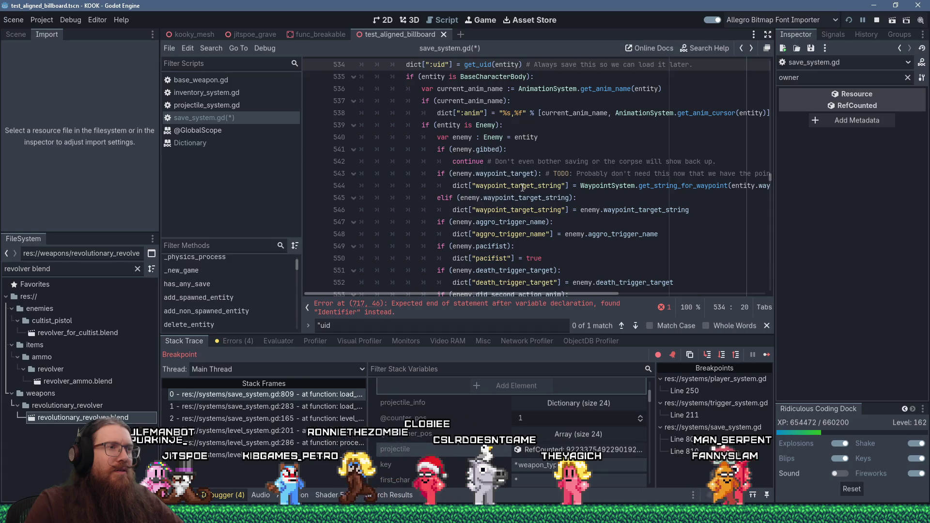
{"action": "scroll", "coordinate": [523, 188], "scroll_direction": "up", "scroll_amount": 3}
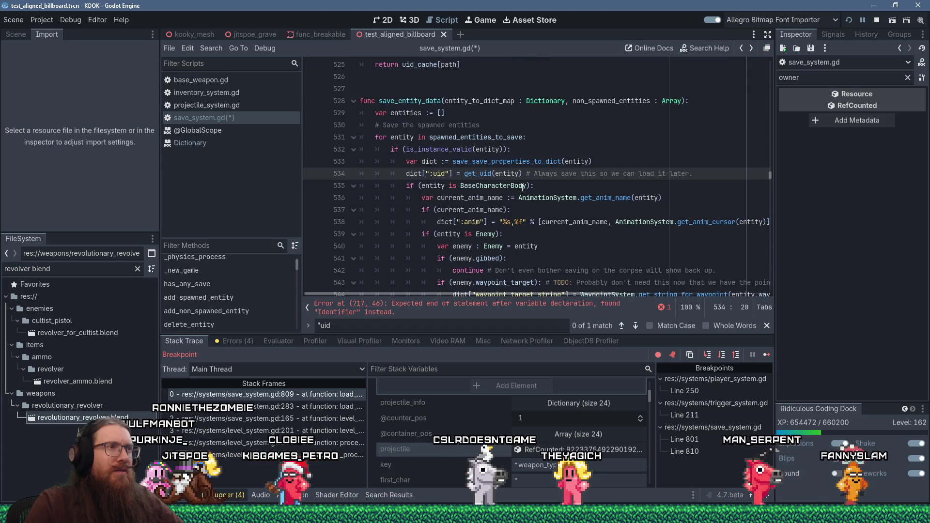
{"action": "key", "text": "Return"}
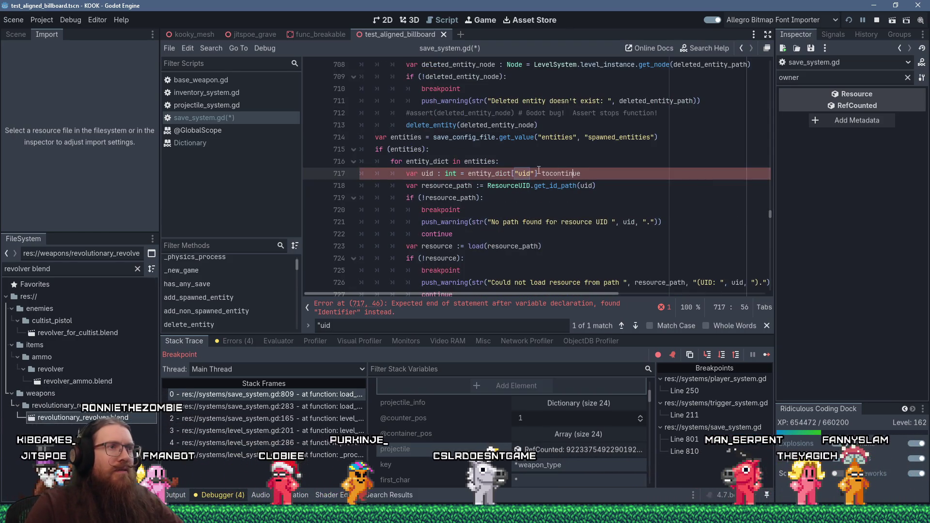
- Make line 717 read entity_dict[":uid"] and delete the stray 'tocontinue' text after it
{"action": "type", "text": ":"}
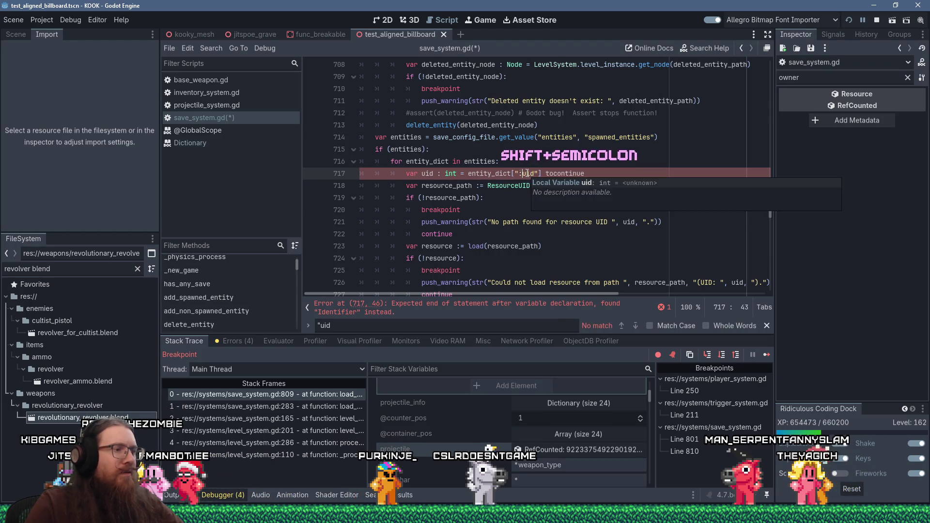
{"action": "left_click_drag", "start_coordinate": [545, 173], "coordinate": [592, 179]}
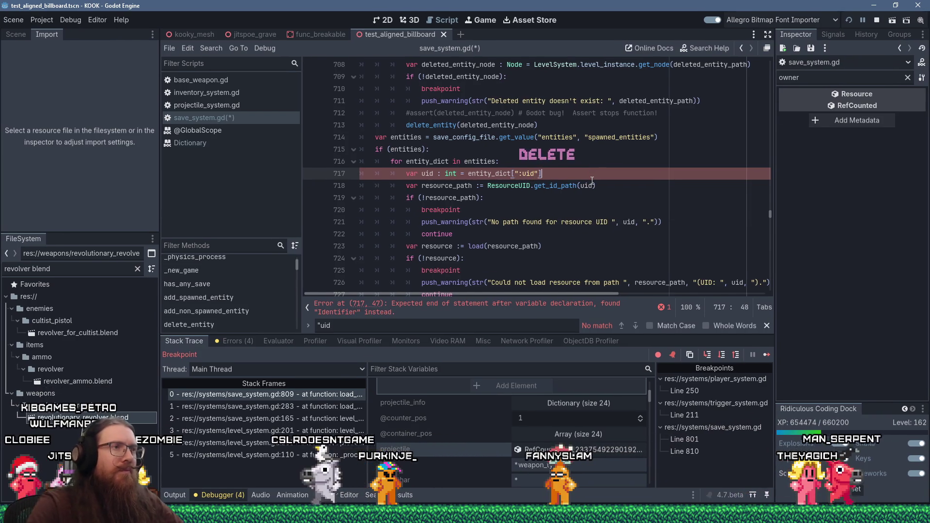
{"action": "key", "text": "Delete"}
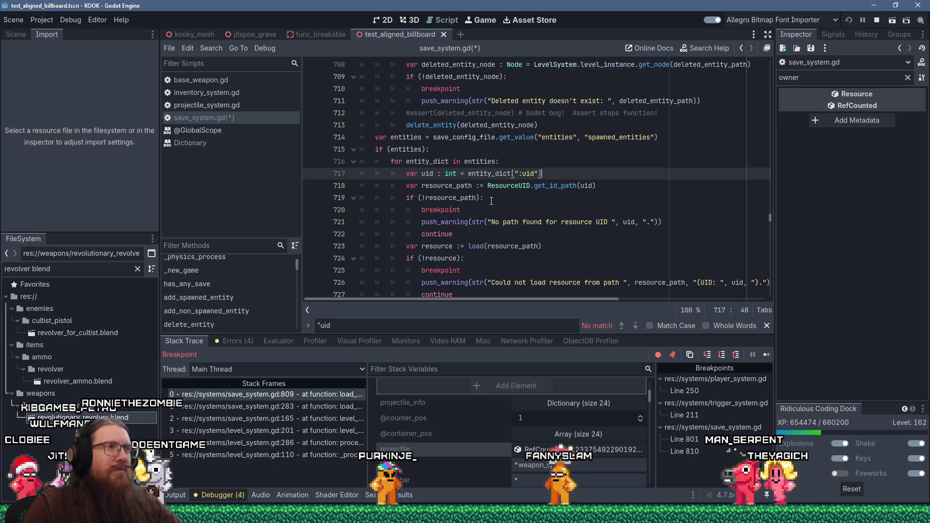
{"action": "mouse_move", "coordinate": [457, 172]}
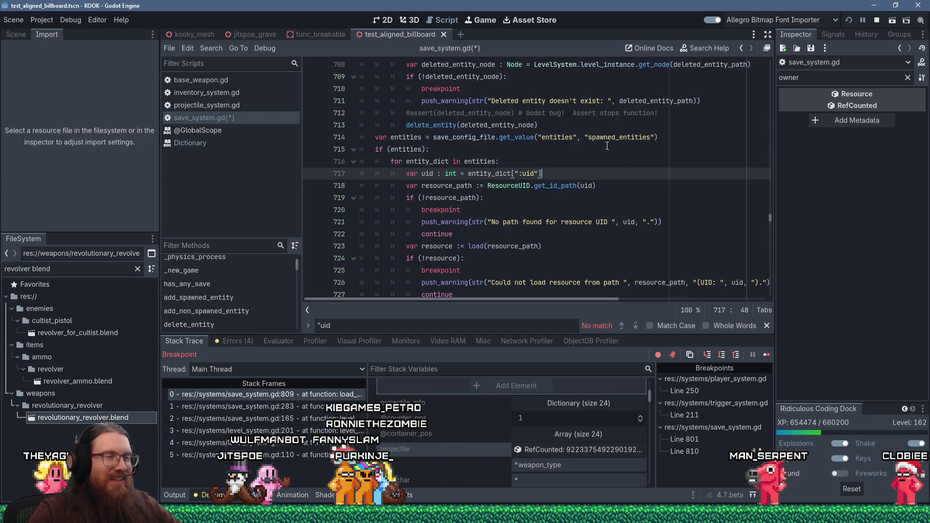
{"action": "scroll", "coordinate": [595, 193], "scroll_direction": "down", "scroll_amount": 1}
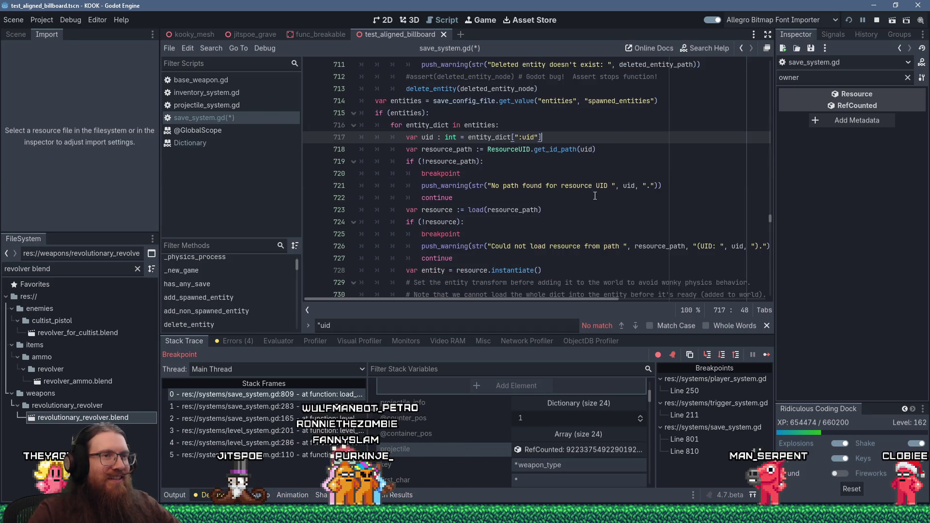